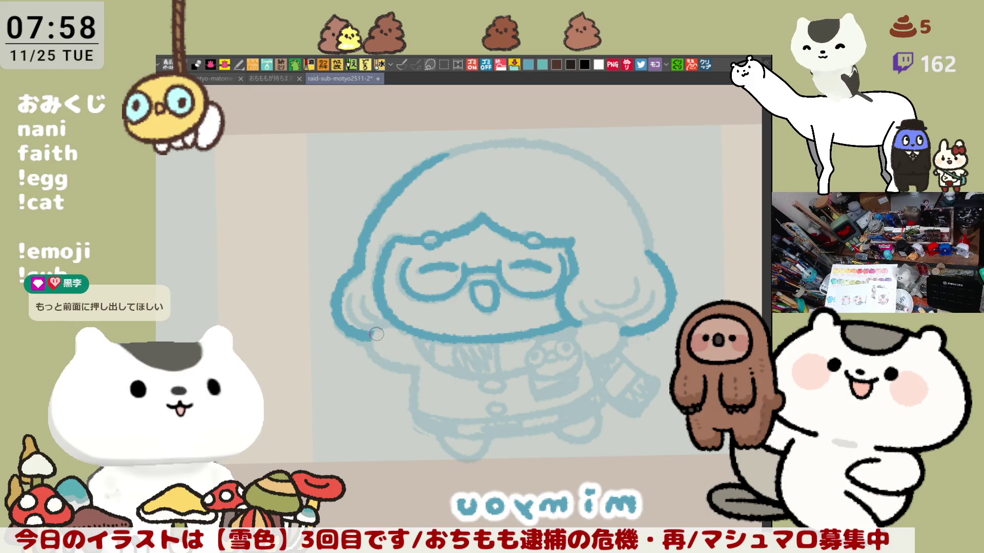
Ink the thick blue sleeve strokes of both arms below the face.
scroll(467, 233, "down", 3)
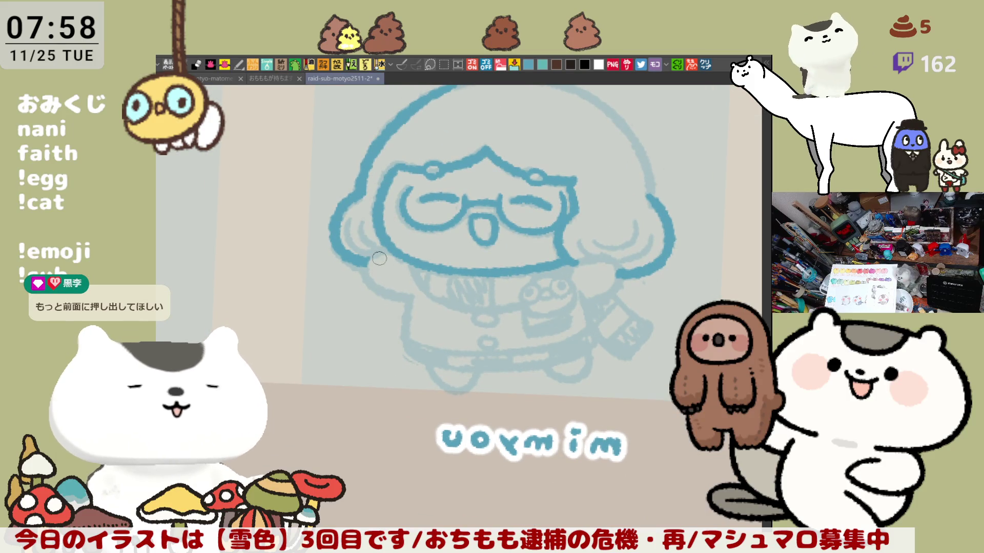
mouse_move(366, 249)
left_mouse_down()
mouse_move(376, 289)
mouse_move(414, 303)
left_mouse_up()
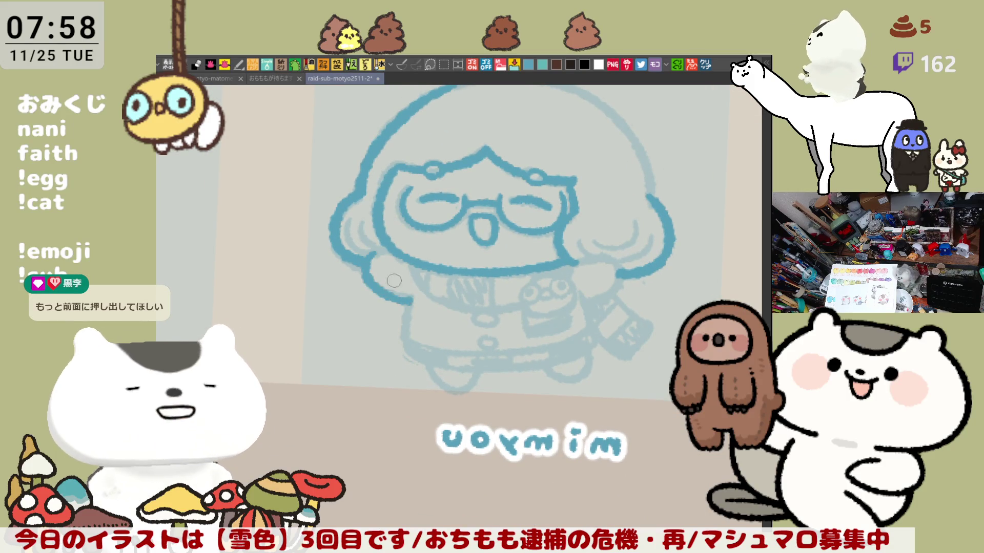
key("ctrl+z")
left_click_drag(365, 254, 415, 302)
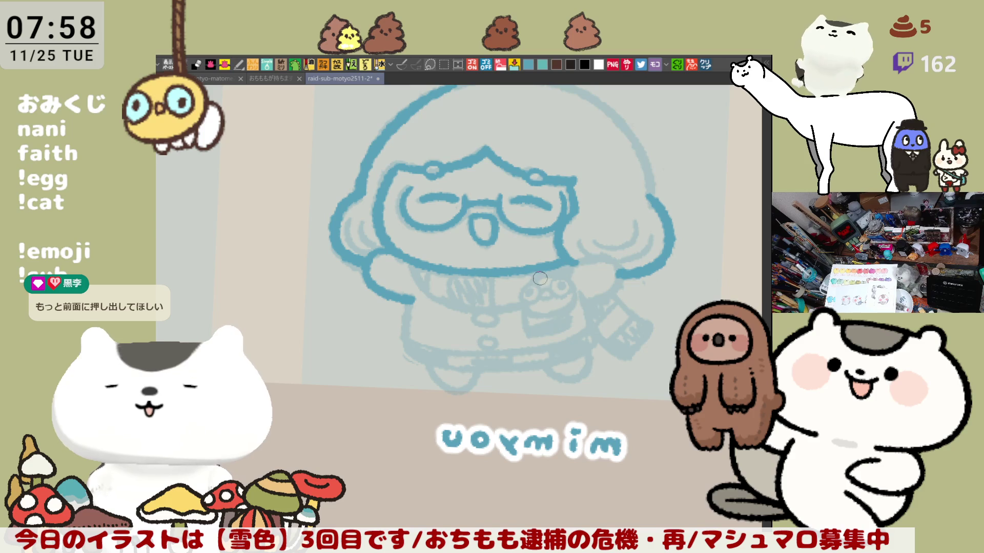
mouse_move(577, 254)
left_mouse_down()
mouse_move(616, 279)
mouse_move(589, 302)
left_mouse_up()
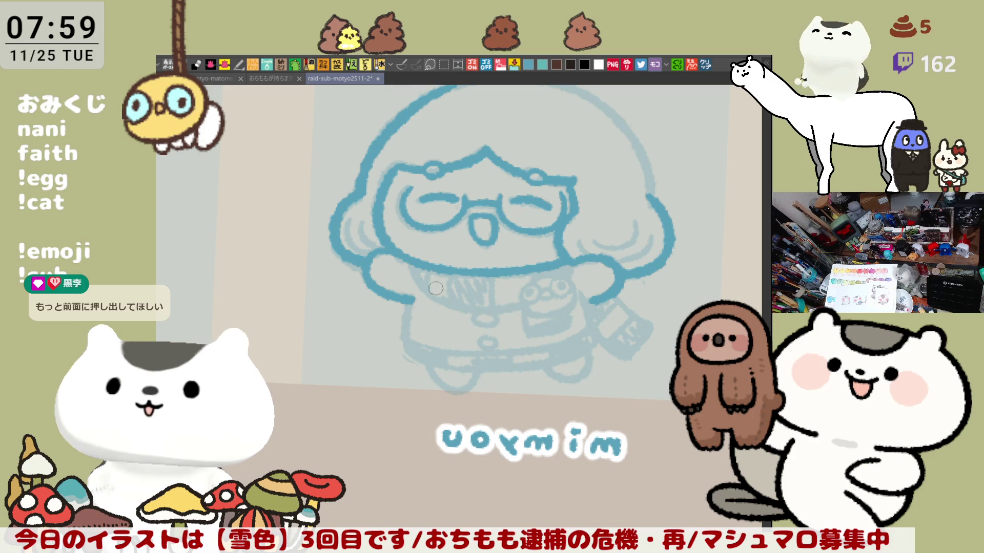
Try several blue jawline curves under the face, undoing each attempt.
mouse_move(410, 262)
left_mouse_down()
mouse_move(445, 300)
mouse_move(519, 297)
left_mouse_up()
key("ctrl+z")
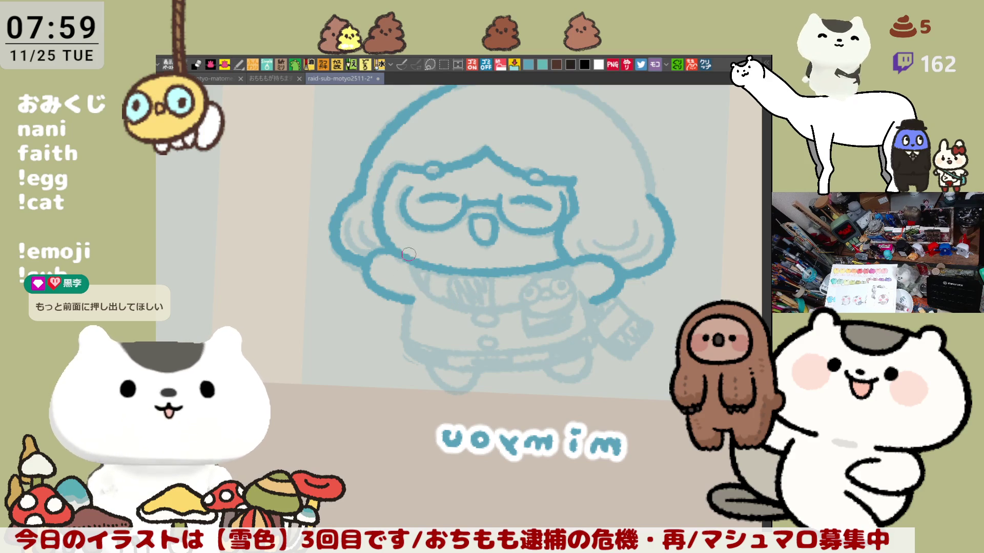
left_click_drag(407, 263, 516, 298)
key("ctrl+z")
left_click_drag(415, 271, 522, 300)
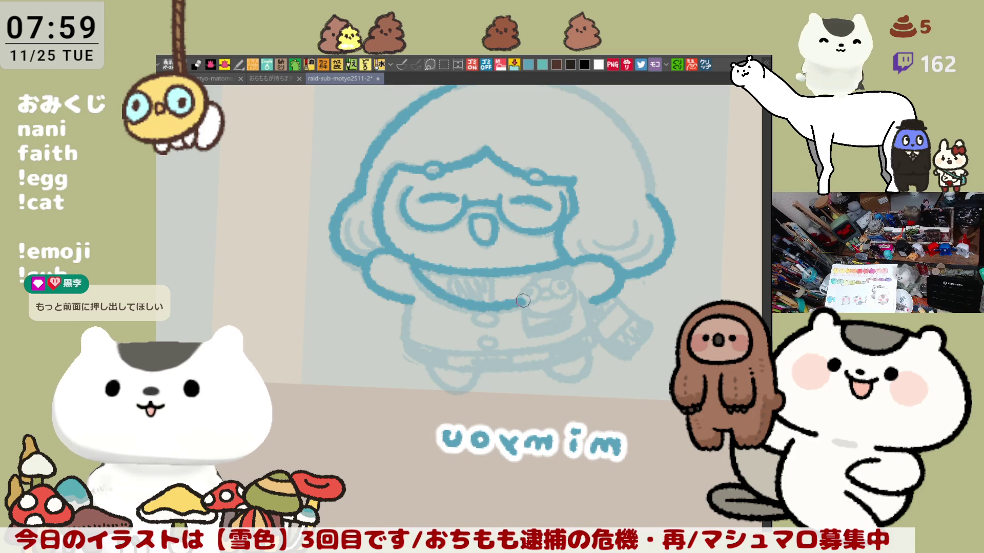
key("ctrl+z")
mouse_move(412, 259)
left_mouse_down()
mouse_move(474, 310)
mouse_move(516, 296)
left_mouse_up()
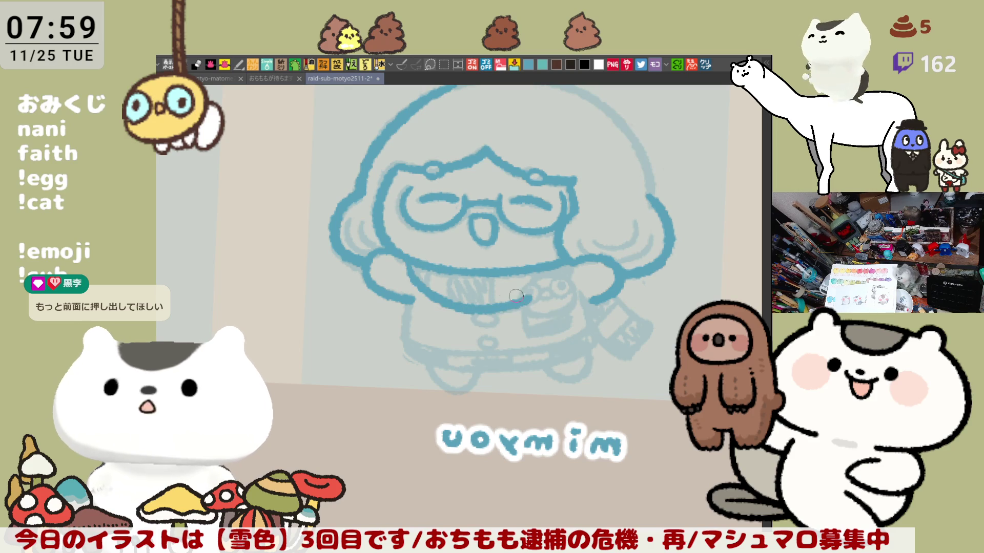
key("ctrl+z")
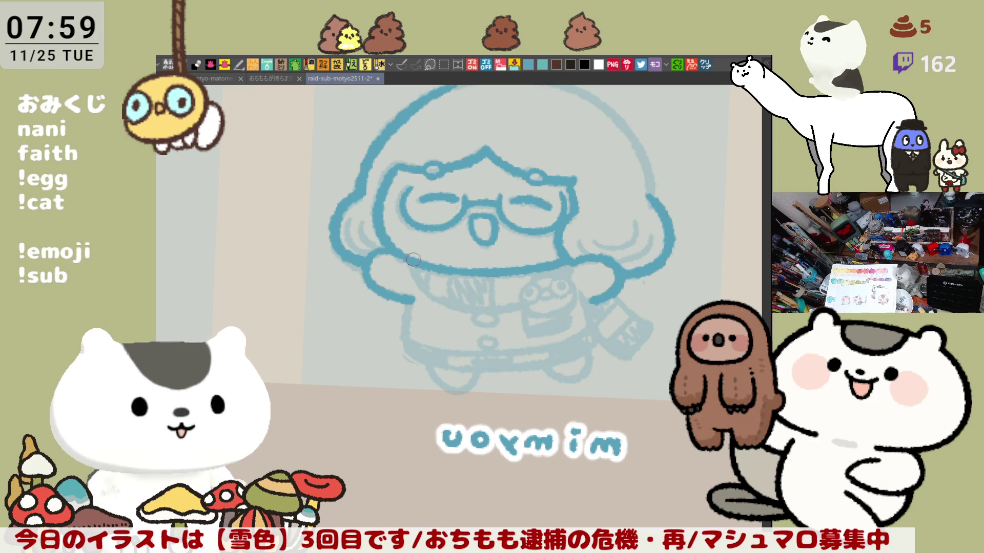
mouse_move(410, 263)
left_mouse_down()
mouse_move(513, 307)
mouse_move(533, 299)
left_mouse_up()
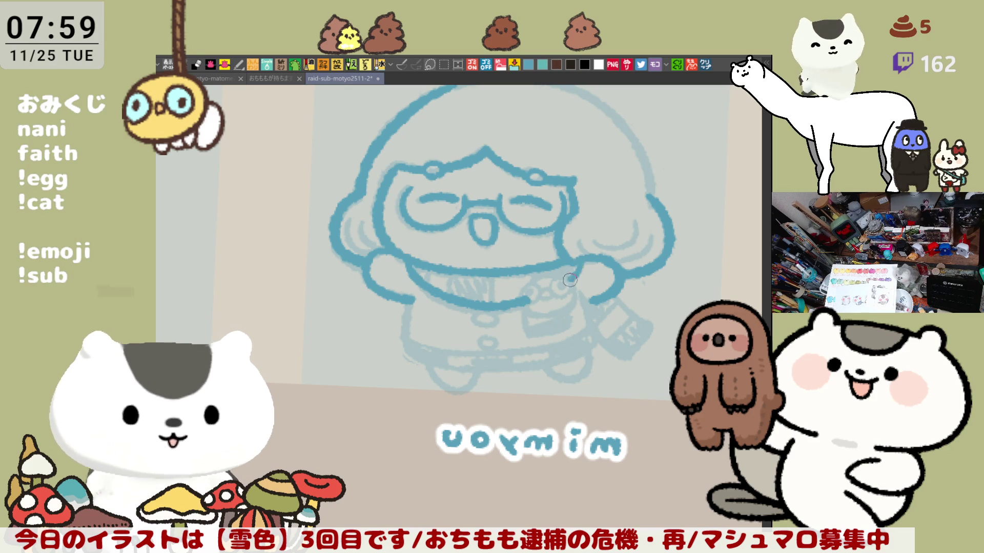
key("ctrl+z")
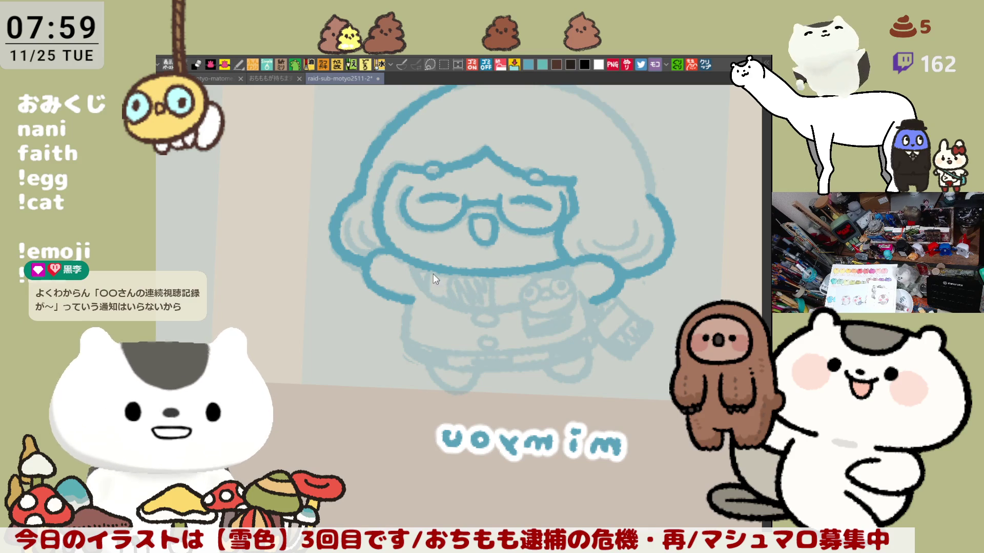
Settle on a final jawline curve down to the chin and zoom out.
left_click_drag(408, 261, 492, 310)
key("ctrl+z")
mouse_move(405, 262)
left_mouse_down()
mouse_move(472, 311)
mouse_move(489, 309)
left_mouse_up()
key("ctrl+z")
mouse_move(408, 261)
left_mouse_down()
mouse_move(479, 310)
mouse_move(500, 311)
left_mouse_up()
key("ctrl+z")
mouse_move(407, 259)
left_mouse_down()
mouse_move(443, 301)
mouse_move(494, 310)
left_mouse_up()
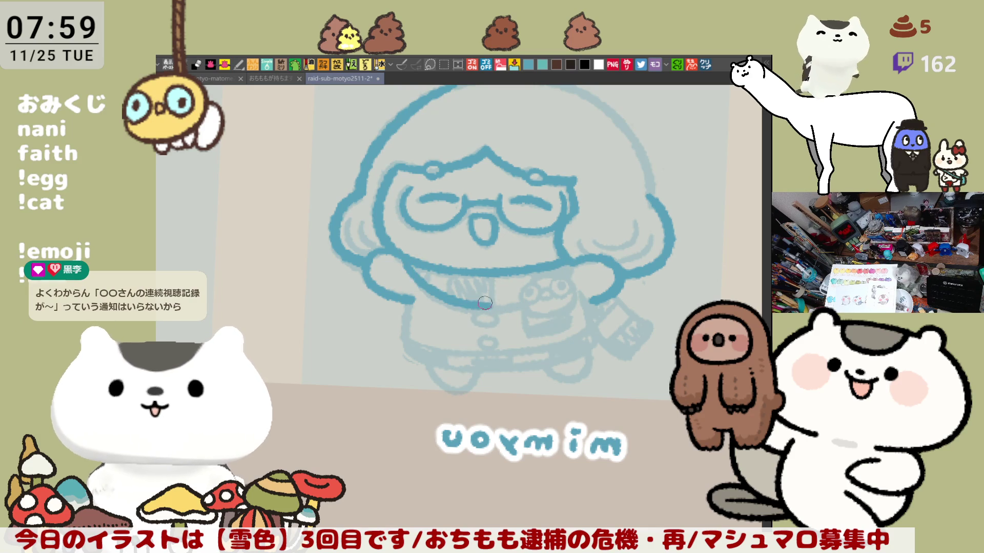
key("ctrl+z")
mouse_move(408, 259)
left_mouse_down()
mouse_move(415, 281)
mouse_move(467, 307)
mouse_move(533, 303)
left_mouse_up()
key("ctrl+z")
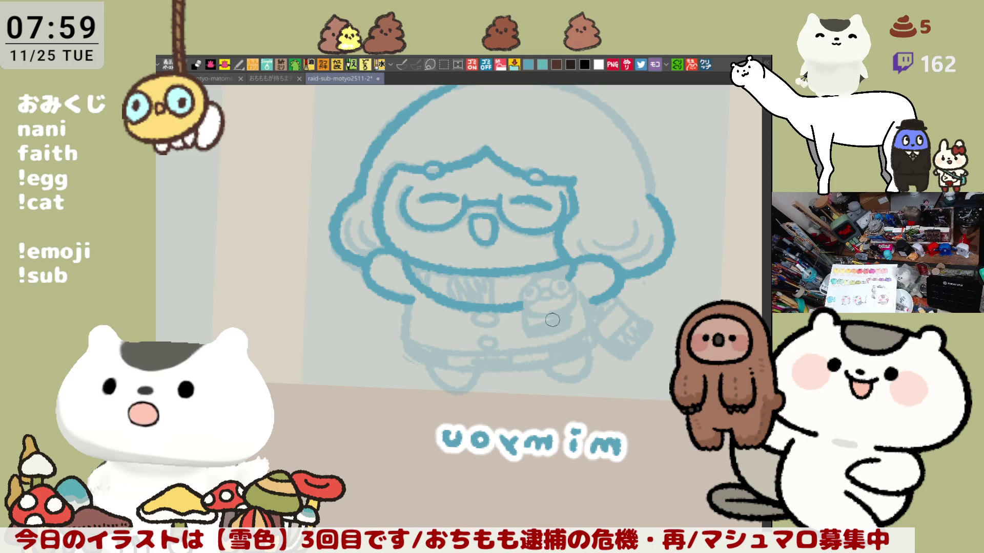
left_click_drag(552, 319, 488, 323)
scroll(509, 329, "down", 2)
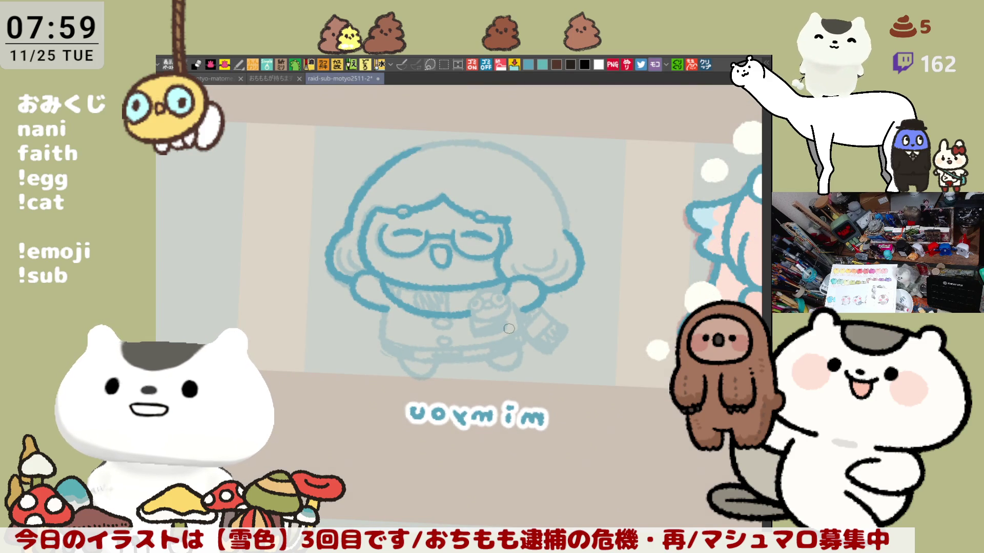
Retrace the bob hair's outer edge in thick blue on a mirrored, rotated view.
key("h")
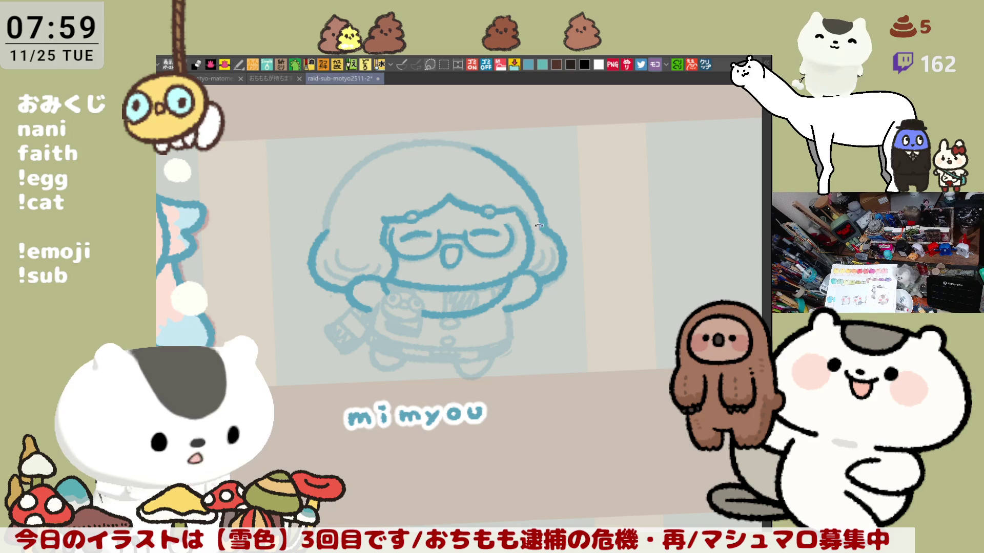
left_click_drag(457, 246, 458, 213)
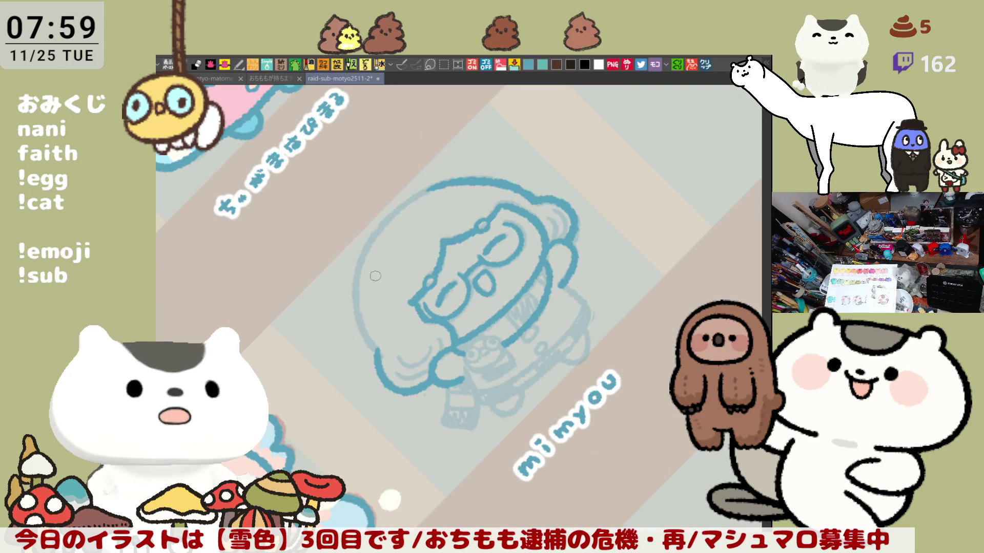
left_click_drag(370, 244, 368, 341)
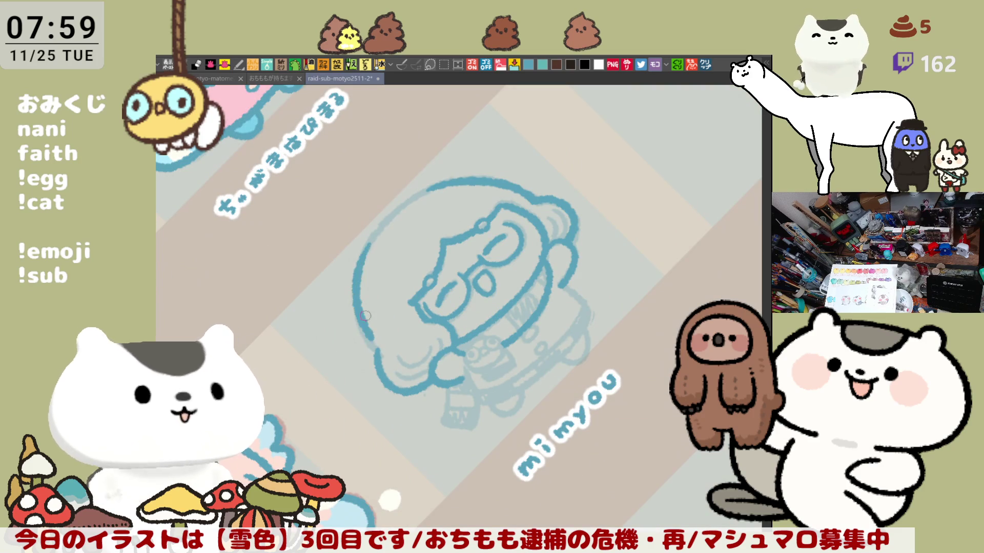
key("ctrl+z")
left_click_drag(370, 243, 369, 337)
key("ctrl+z")
left_click_drag(369, 241, 374, 345)
key("ctrl+z")
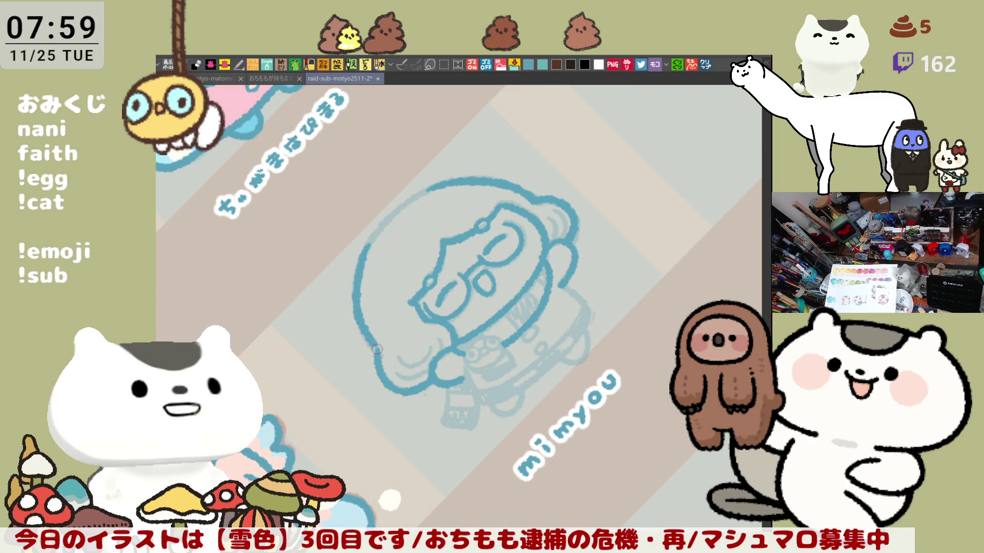
left_click_drag(384, 316, 562, 260)
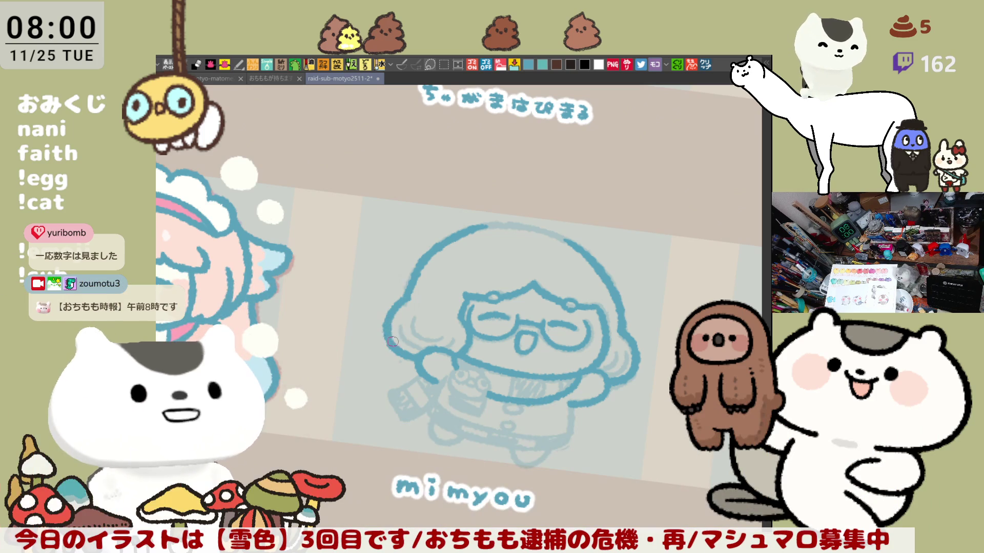
left_click_drag(389, 334, 595, 269)
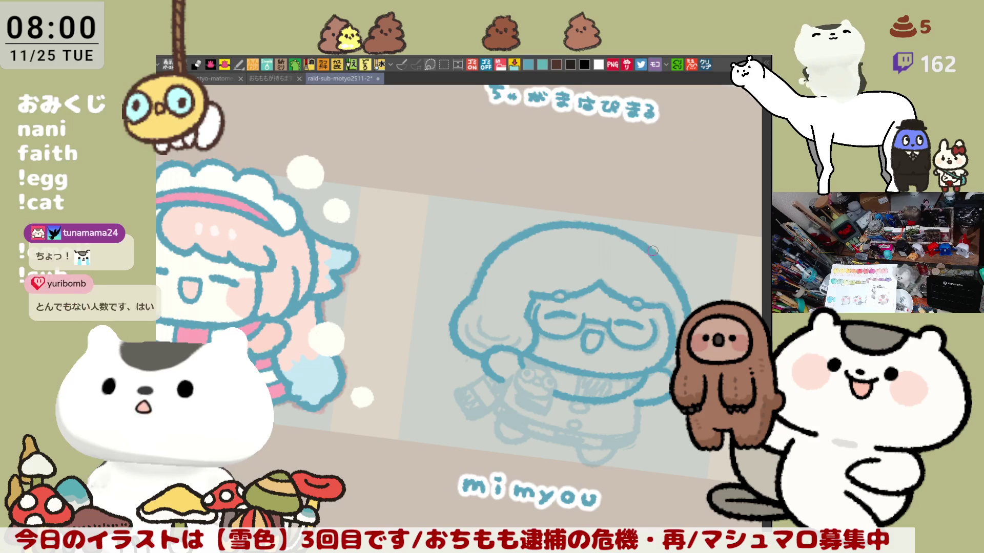
Add three short blue strand lines along the left edge of the bob hair.
key("space")
left_click_drag(647, 266, 630, 236)
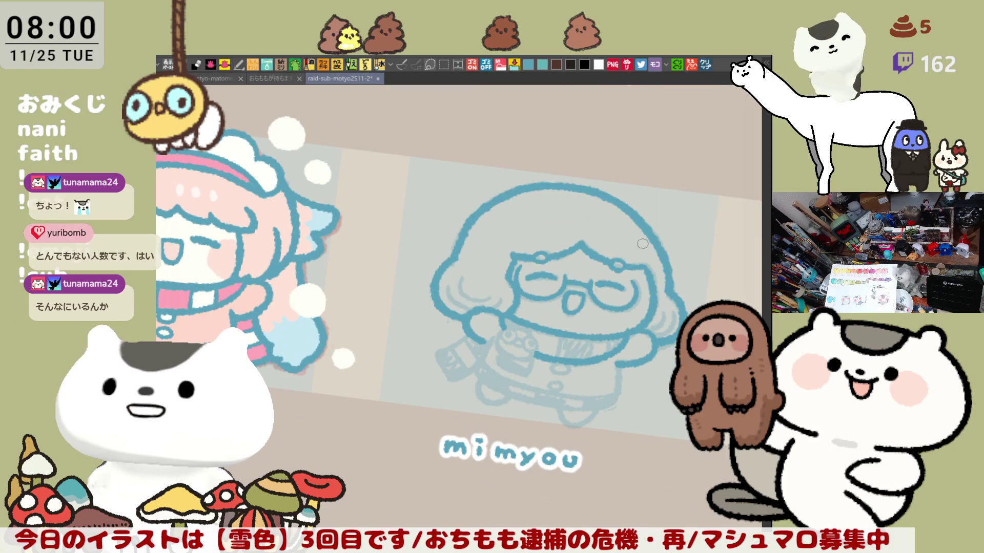
key("h")
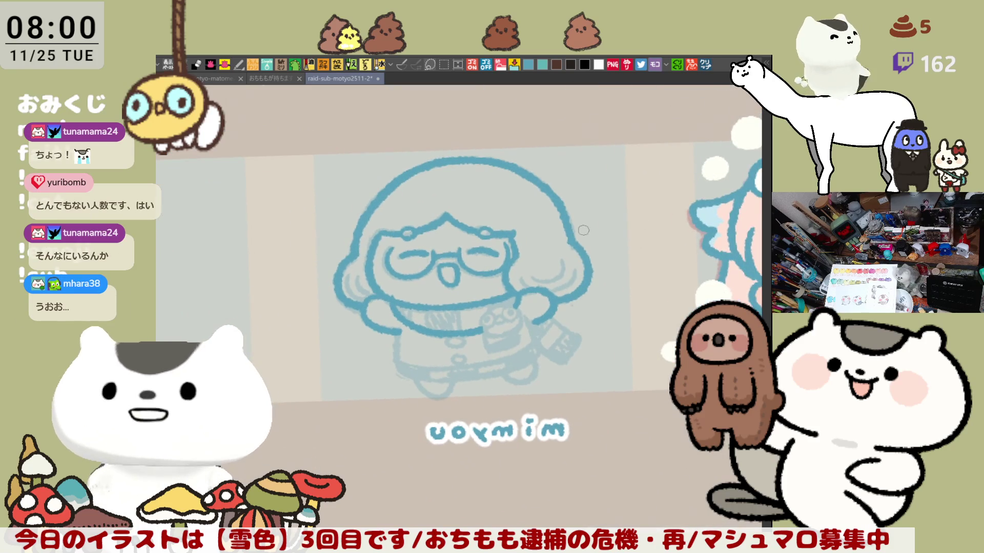
left_click_drag(452, 278, 528, 317)
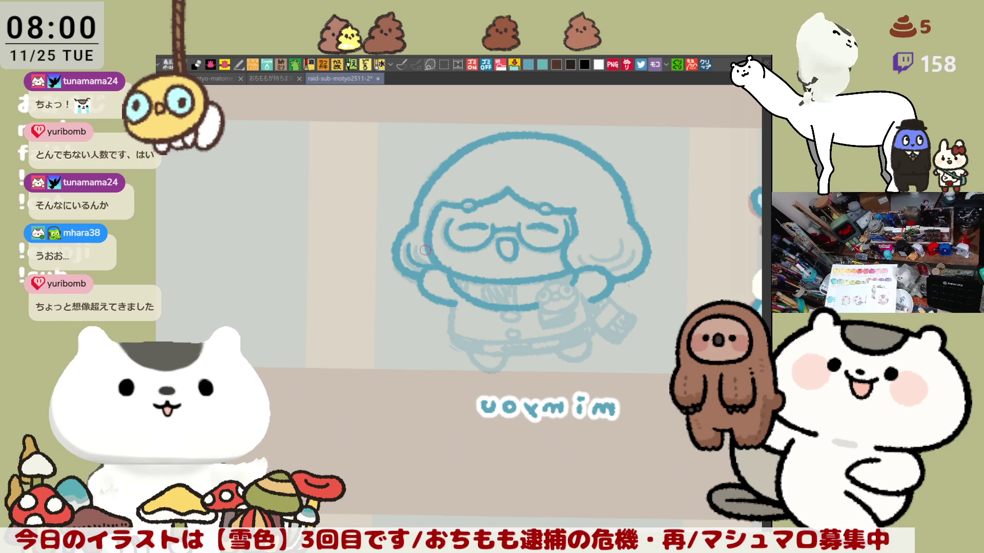
left_click_drag(409, 242, 413, 264)
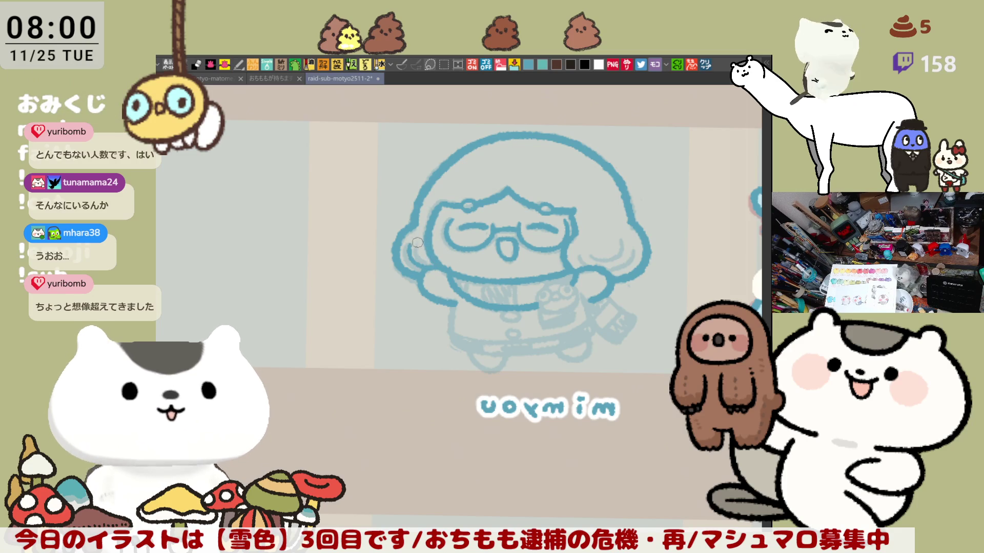
left_click_drag(409, 241, 423, 270)
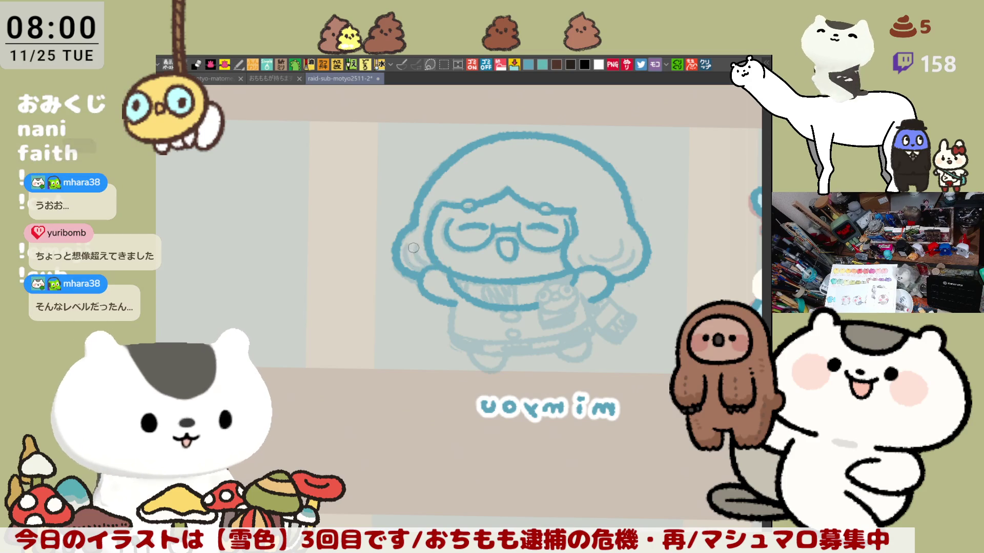
mouse_move(416, 247)
left_mouse_down()
mouse_move(425, 269)
mouse_move(438, 265)
left_mouse_up()
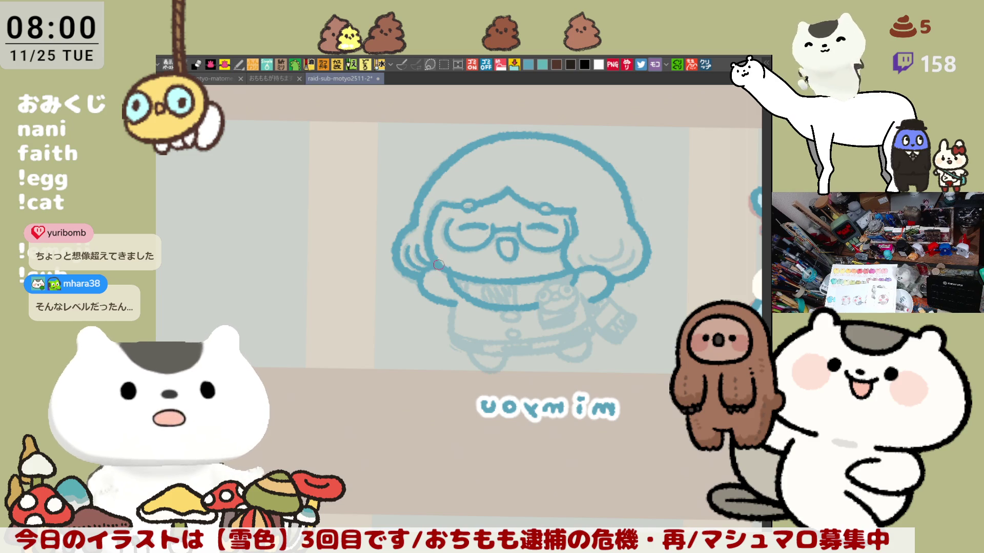
key("h")
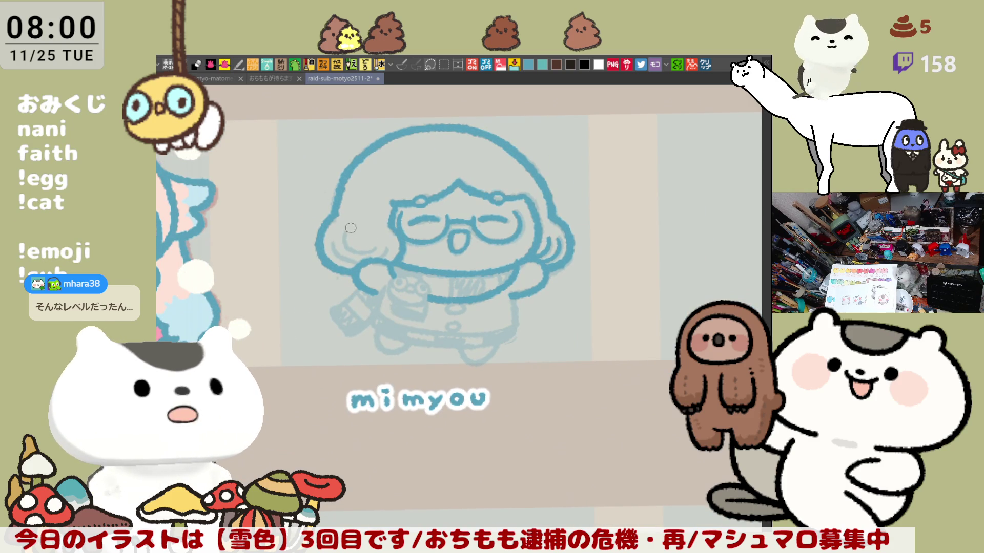
Redraw the blue hair line and strand strokes on the left of the head.
mouse_move(351, 227)
left_mouse_down()
mouse_move(387, 250)
mouse_move(366, 254)
mouse_move(390, 246)
left_mouse_up()
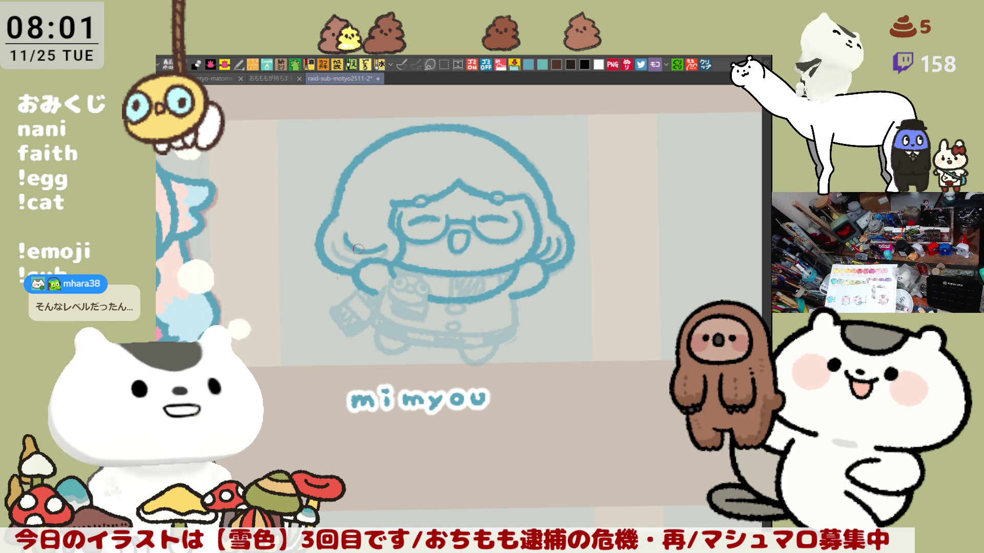
left_click_drag(332, 235, 355, 260)
key("ctrl+z")
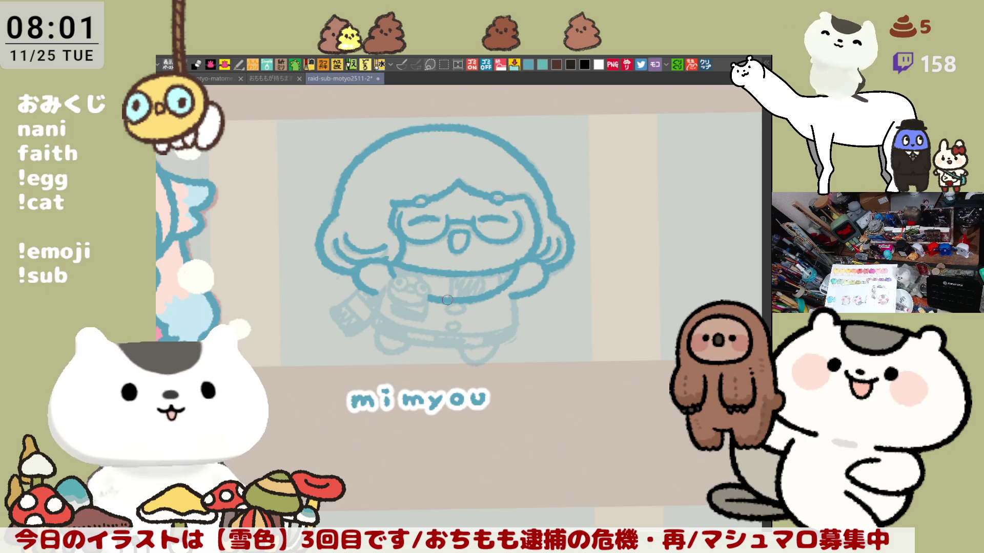
key("h")
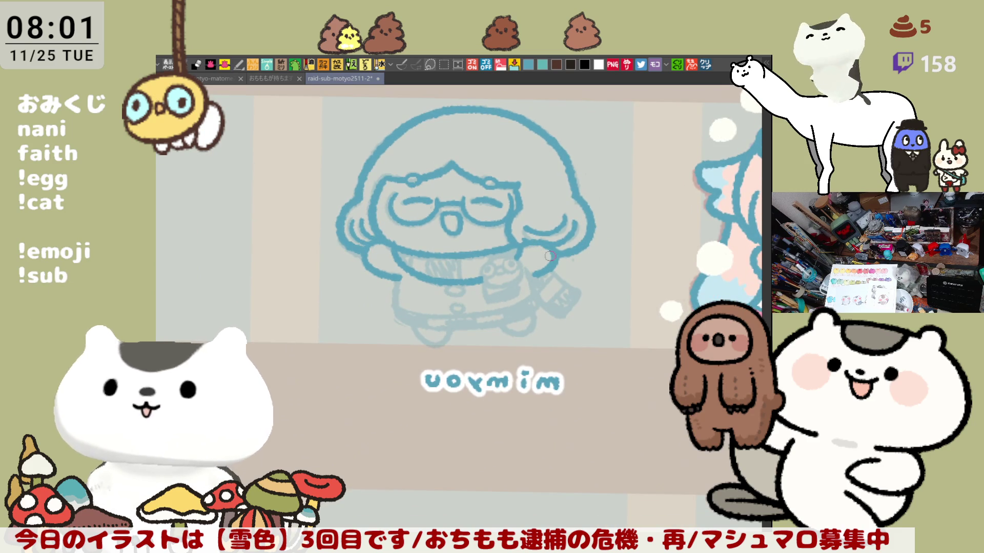
scroll(443, 221, "down", 3)
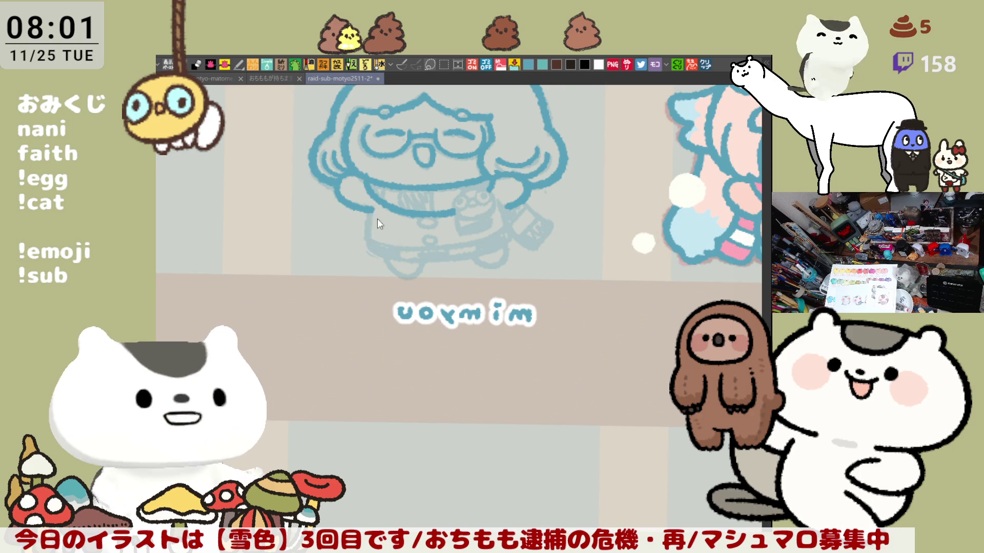
left_click_drag(366, 219, 396, 247)
key("h")
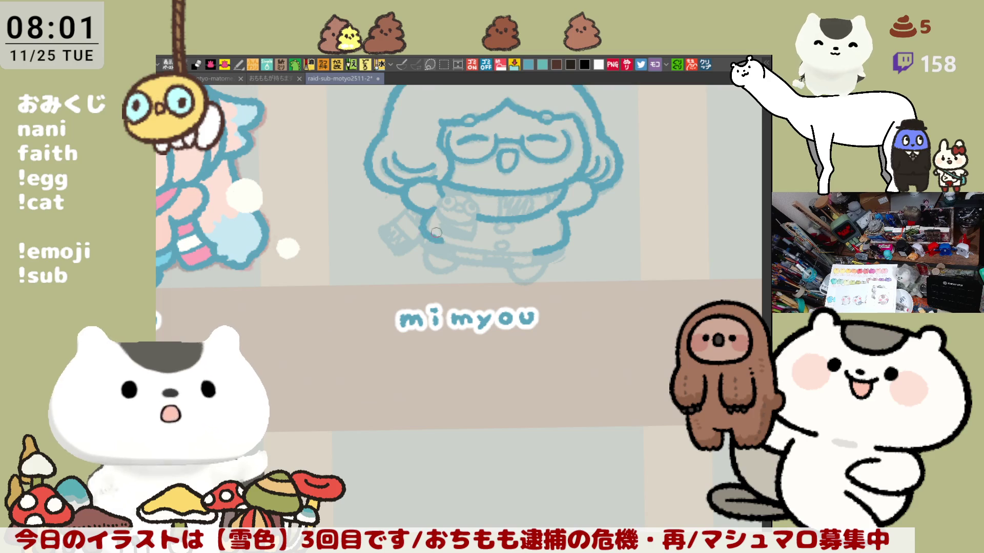
Ink a shorter blue line along the bottom of the torso.
mouse_move(507, 252)
left_mouse_down()
mouse_move(654, 194)
mouse_move(668, 241)
left_mouse_up()
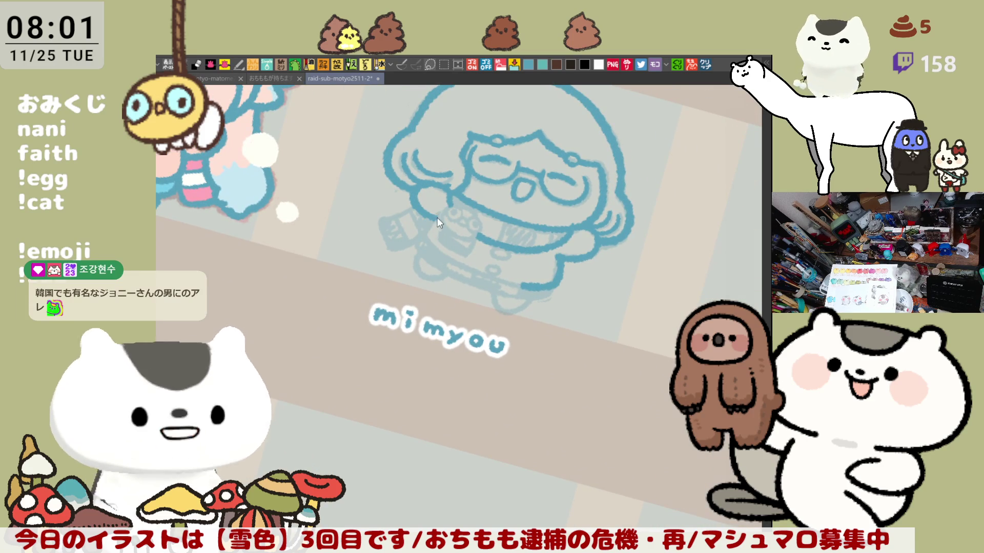
key("minus")
key("minus")
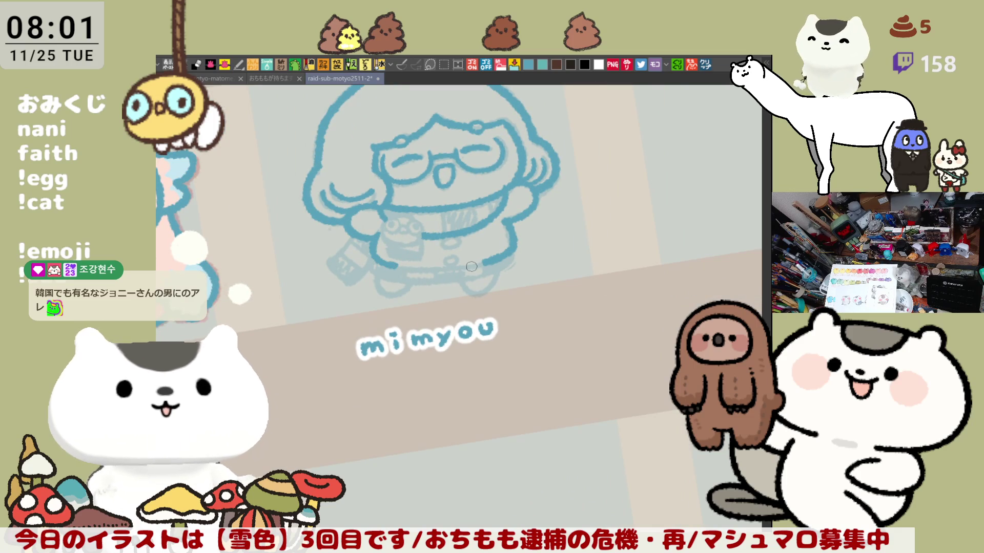
key("h")
left_click_drag(446, 286, 432, 283)
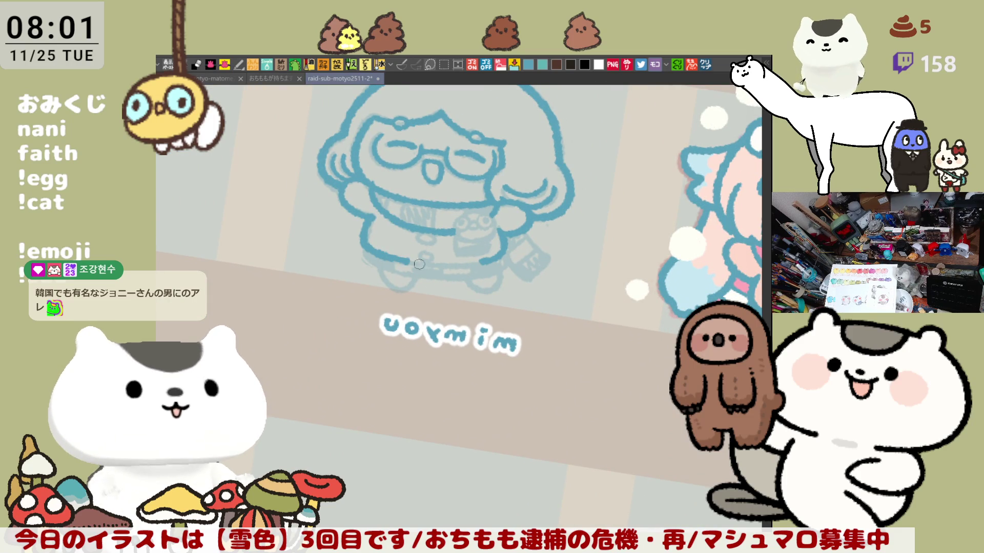
left_click_drag(385, 254, 456, 269)
key("ctrl+z")
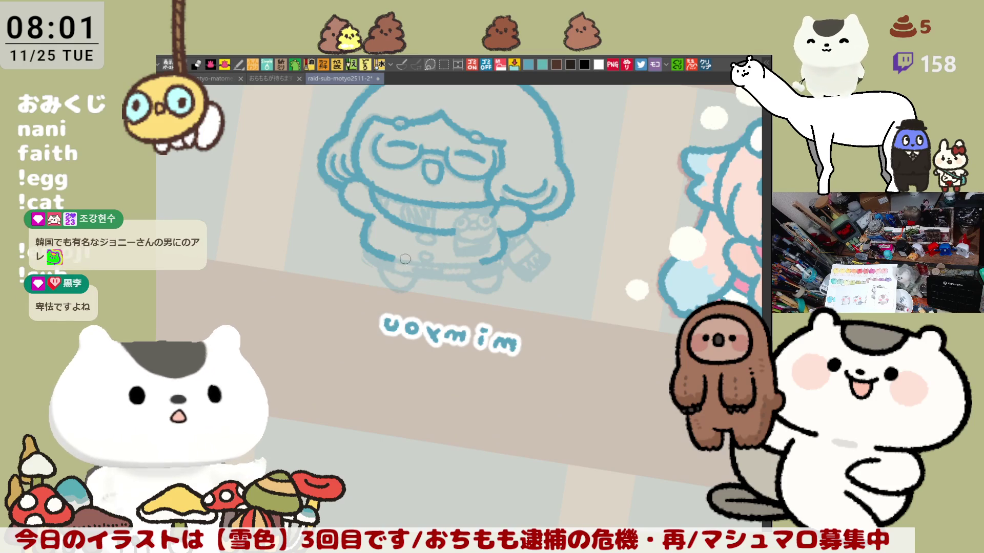
left_click_drag(384, 255, 464, 268)
key("ctrl+z")
left_click_drag(391, 257, 451, 266)
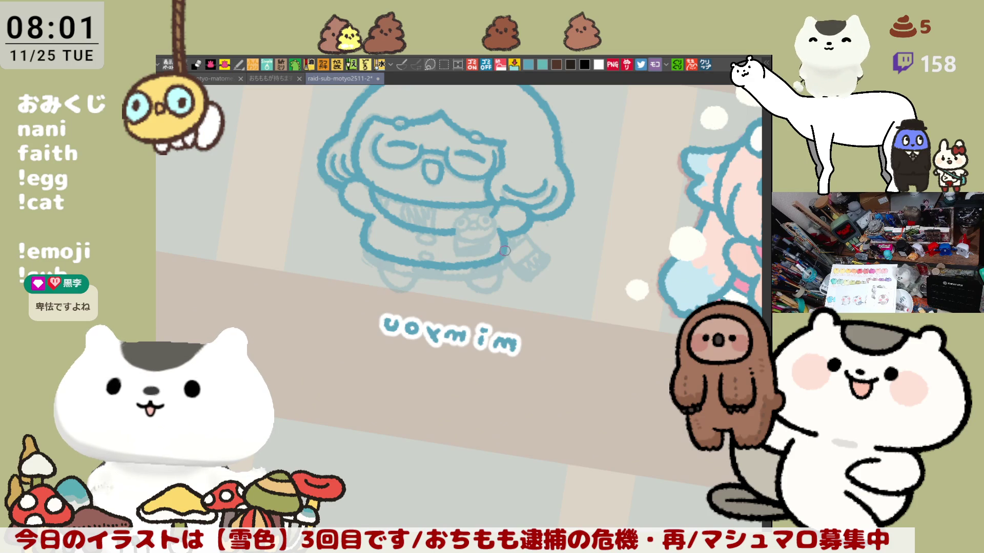
left_click_drag(584, 224, 562, 214)
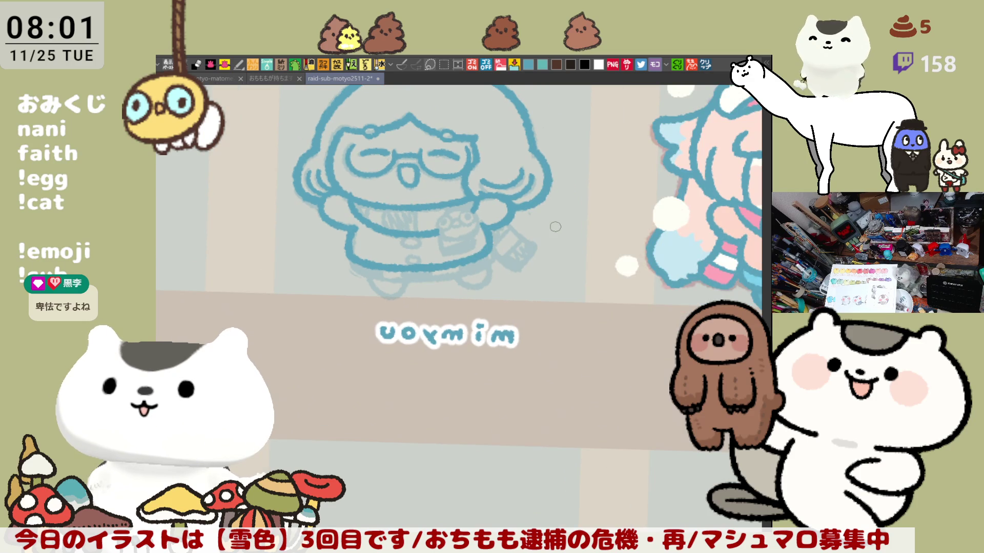
scroll(555, 227, "up", 2)
left_click_drag(439, 262, 481, 248)
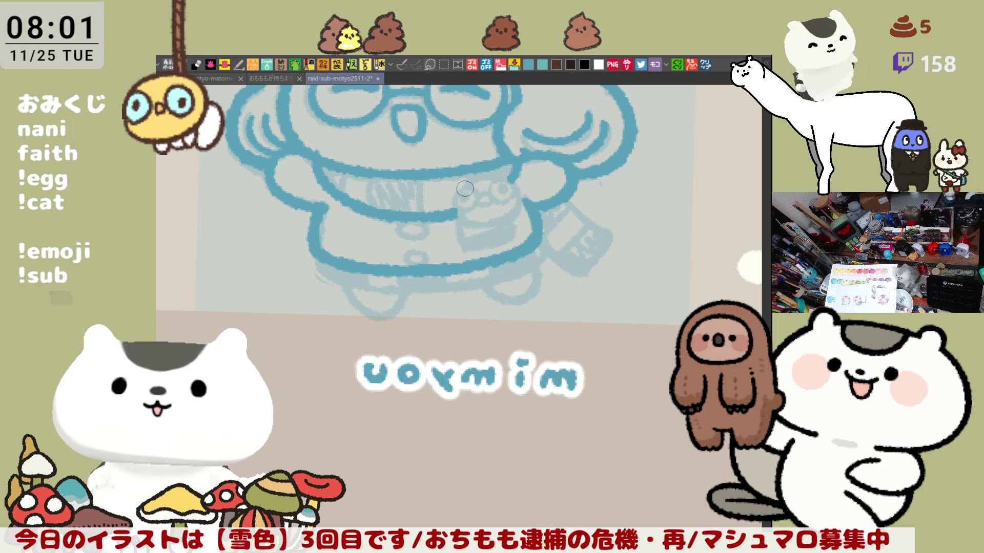
Draw the frog's curved outline, two eye circles and a stroke between its eyes.
left_click_drag(460, 190, 483, 226)
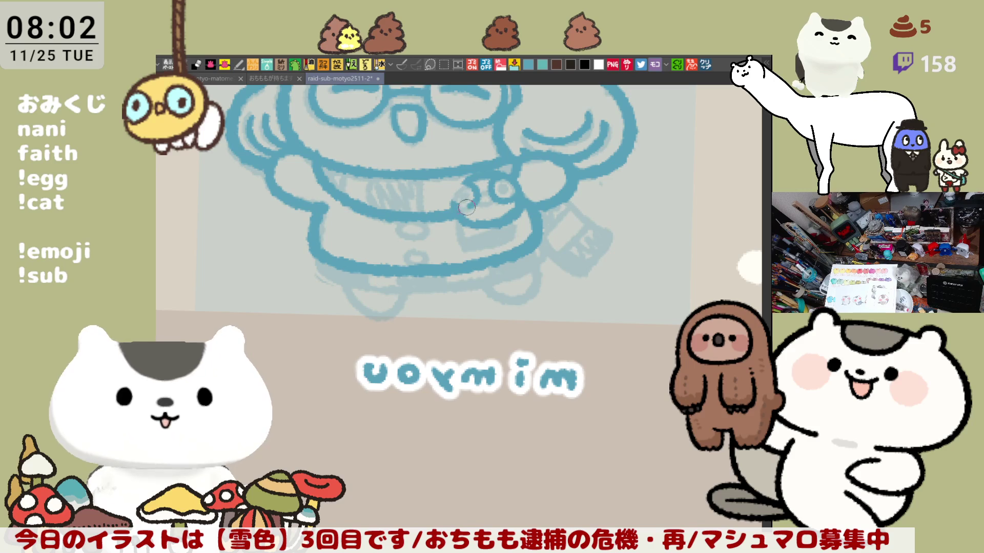
mouse_move(466, 207)
left_mouse_down()
mouse_move(456, 182)
mouse_move(472, 188)
left_mouse_up()
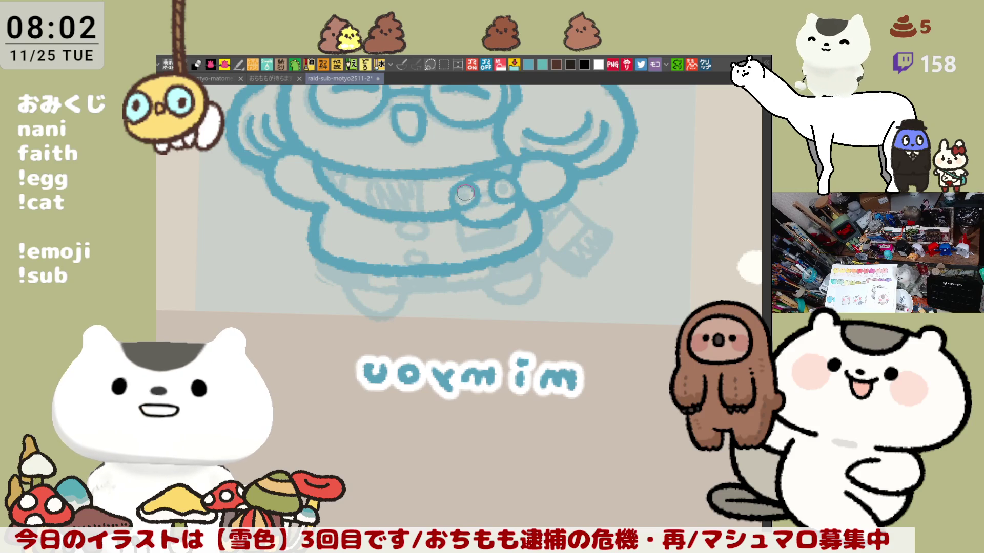
mouse_move(507, 182)
left_mouse_down()
mouse_move(500, 198)
mouse_move(508, 187)
mouse_move(512, 196)
mouse_move(508, 188)
left_mouse_up()
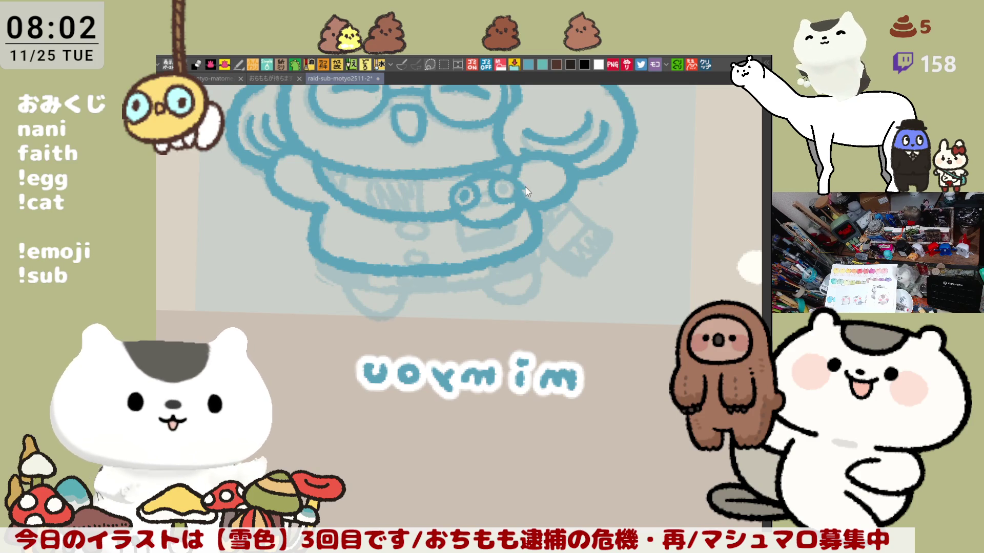
left_click_drag(515, 172, 525, 192)
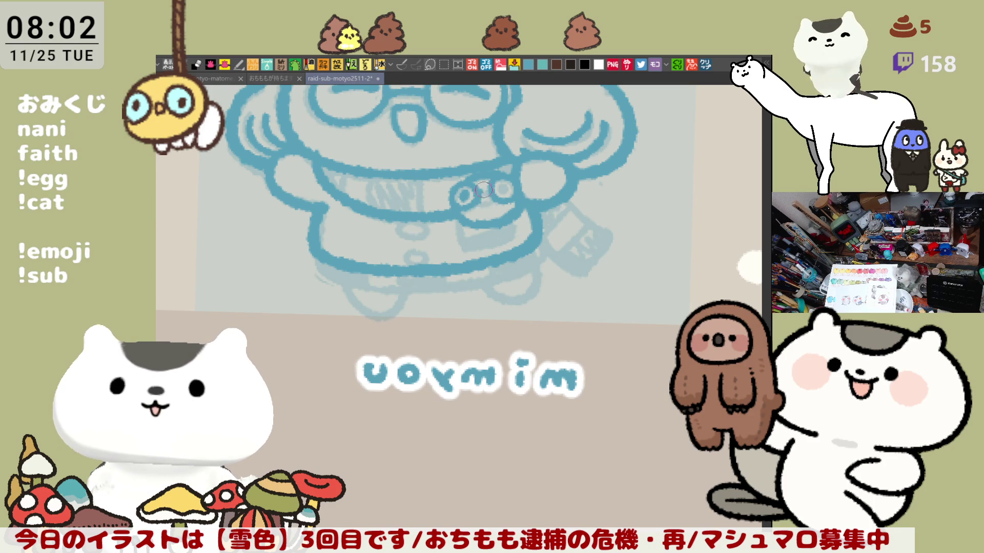
mouse_move(484, 190)
left_mouse_down()
mouse_move(479, 201)
mouse_move(502, 188)
left_mouse_up()
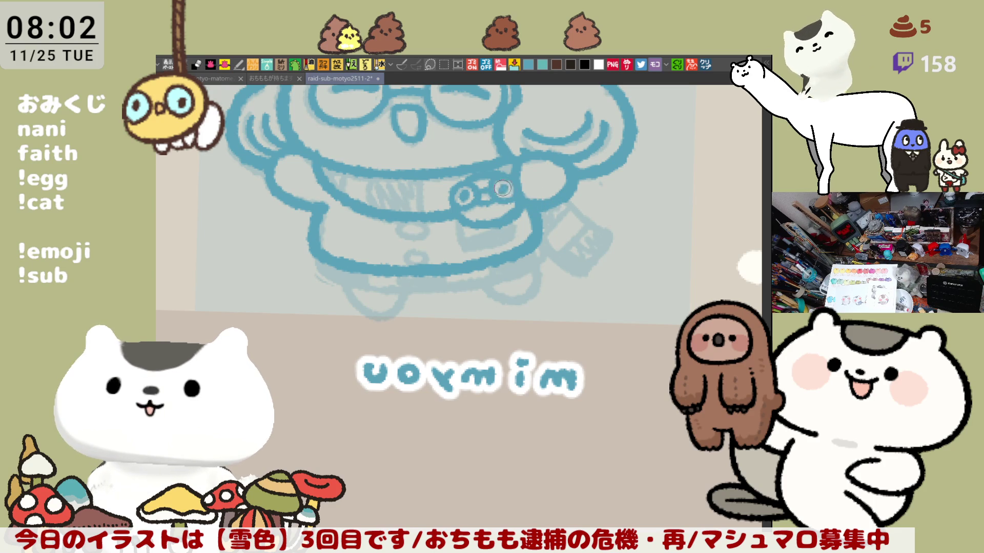
Draw a U-shaped outline under the hands holding the frog.
mouse_move(456, 214)
left_mouse_down()
mouse_move(466, 246)
mouse_move(521, 237)
mouse_move(458, 223)
mouse_move(521, 237)
left_mouse_up()
key("ctrl+z")
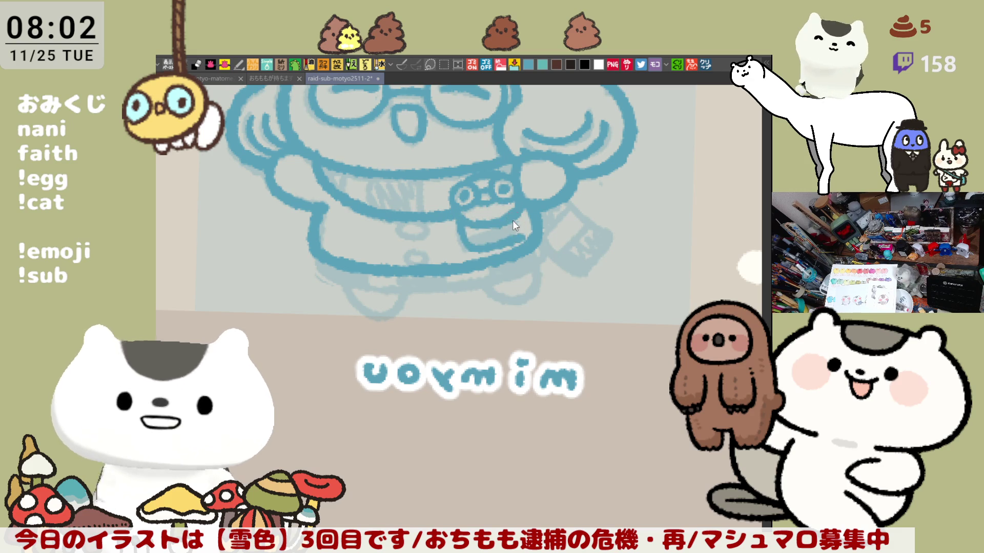
key("ctrl+z")
left_click_drag(456, 215, 513, 242)
key("ctrl+z")
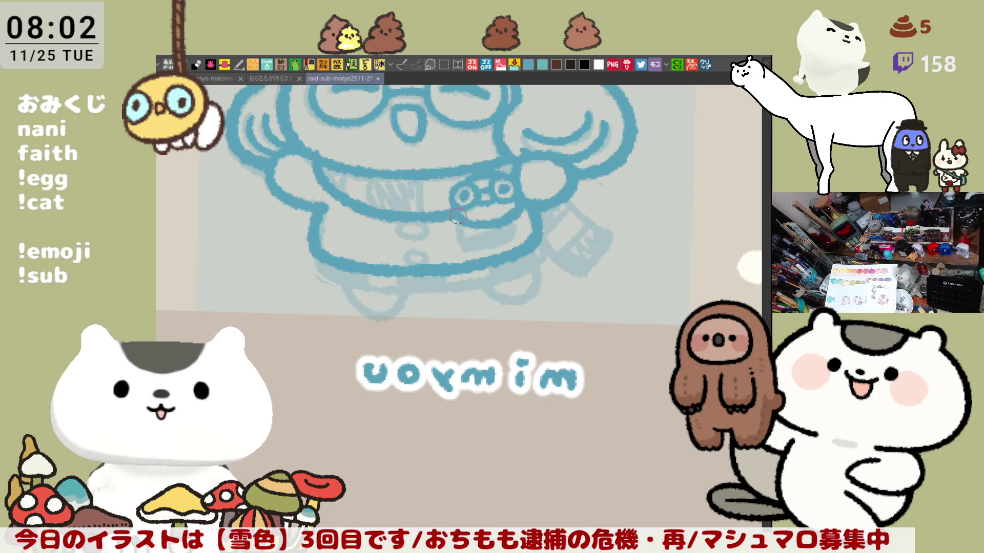
left_click_drag(458, 216, 516, 235)
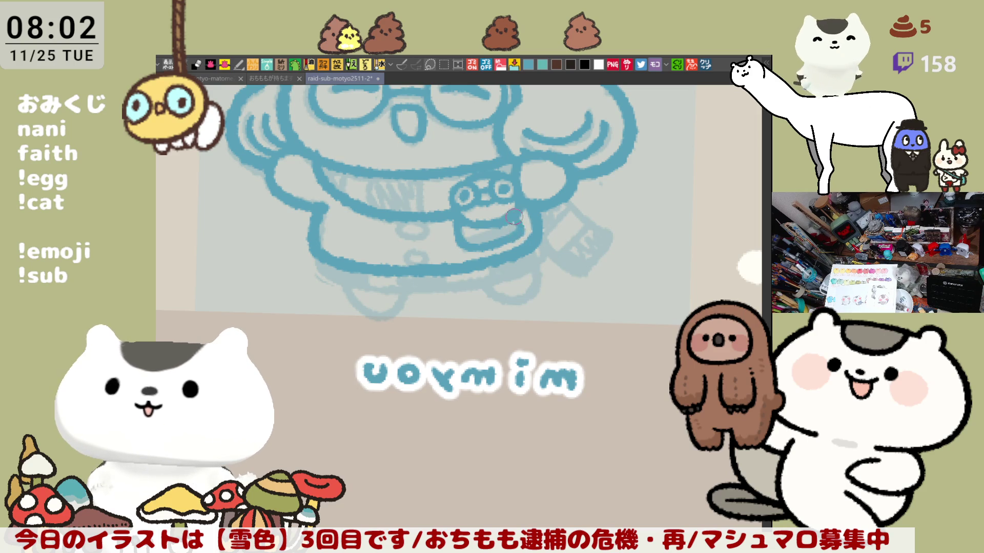
scroll(510, 216, "up", 2)
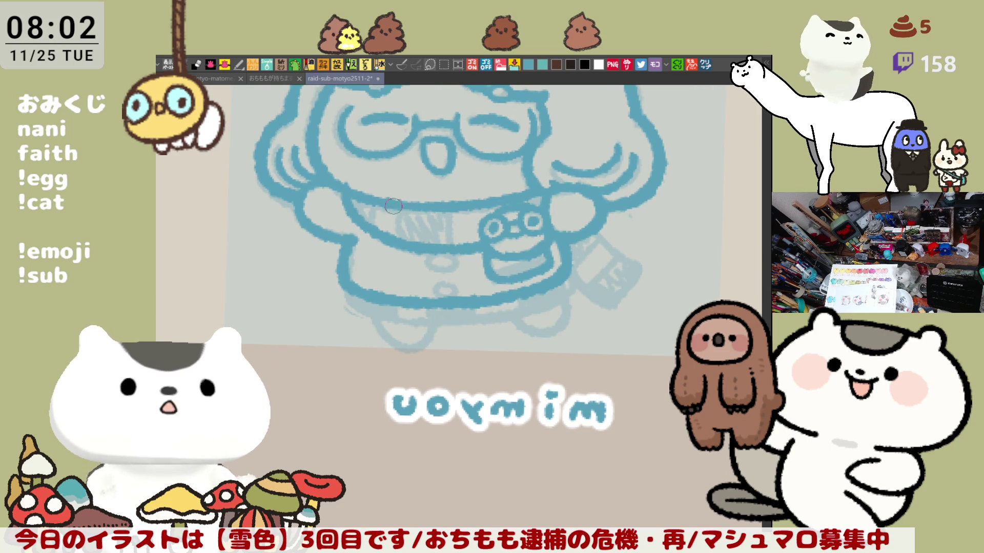
Hatch the scarf left of the chin and ink the skirt's lower edge and curve.
mouse_move(393, 200)
left_mouse_down()
mouse_move(387, 225)
mouse_move(429, 213)
mouse_move(423, 221)
left_mouse_up()
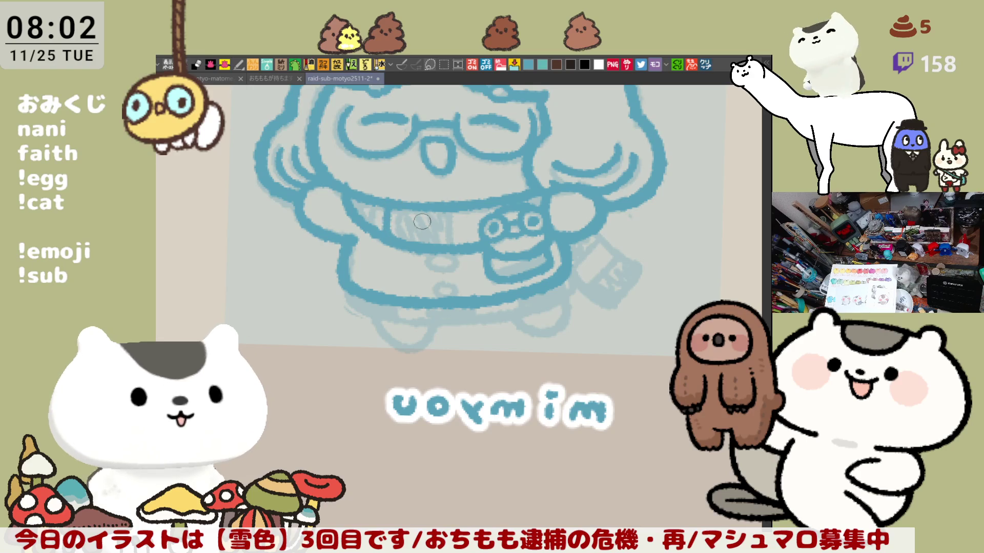
scroll(572, 221, "up", 2)
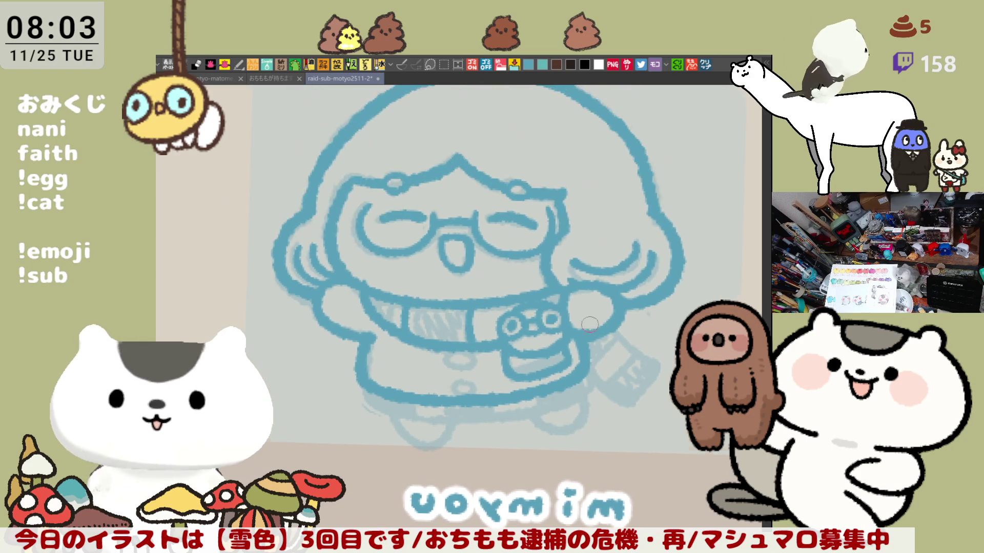
scroll(475, 326, "down", 2)
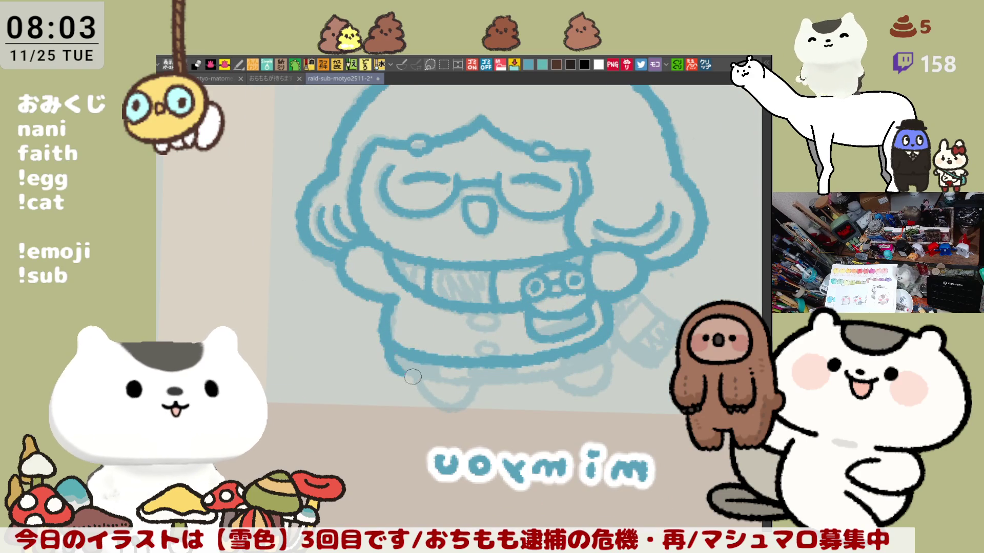
left_click_drag(388, 346, 446, 383)
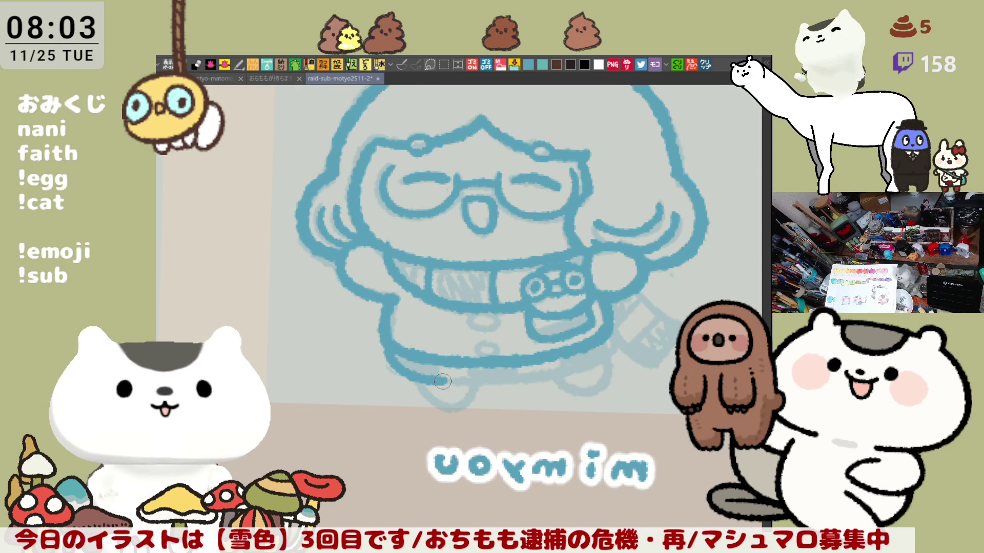
key("ctrl+z")
left_click_drag(388, 348, 454, 380)
key("h")
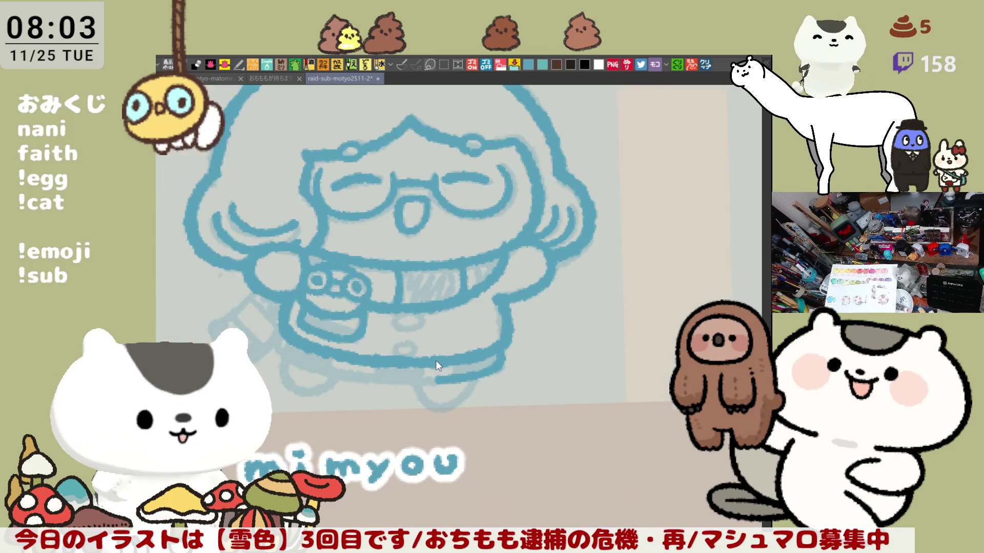
mouse_move(390, 260)
left_mouse_down()
mouse_move(417, 297)
mouse_move(533, 311)
left_mouse_up()
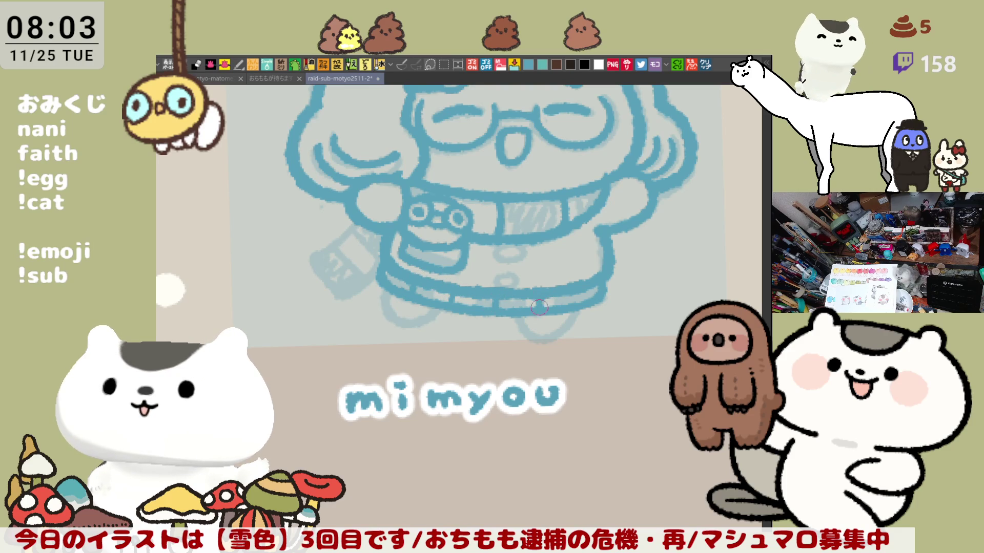
key("h")
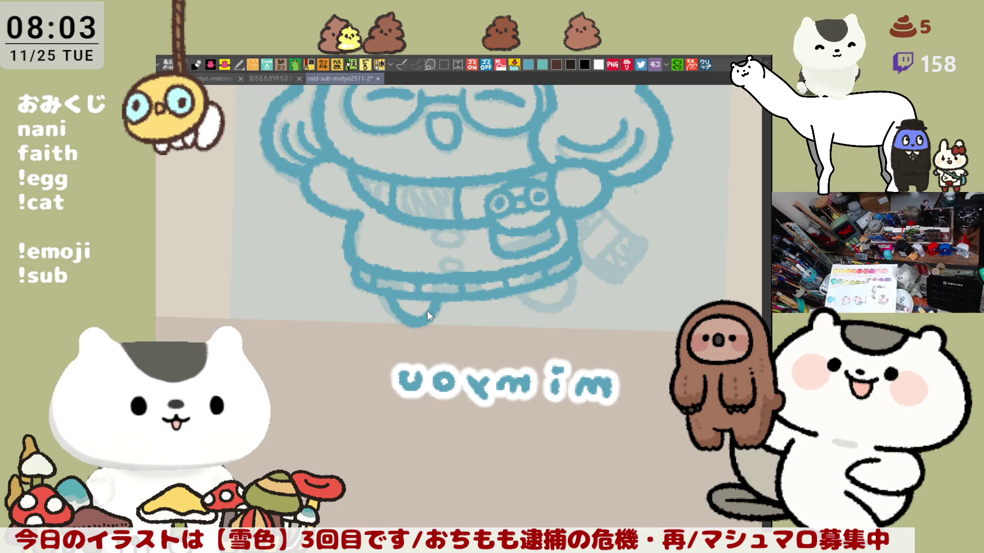
Redraw the left foot outline in blue through several retries.
mouse_move(381, 294)
left_mouse_down()
mouse_move(431, 301)
mouse_move(433, 315)
left_mouse_up()
key("ctrl+z")
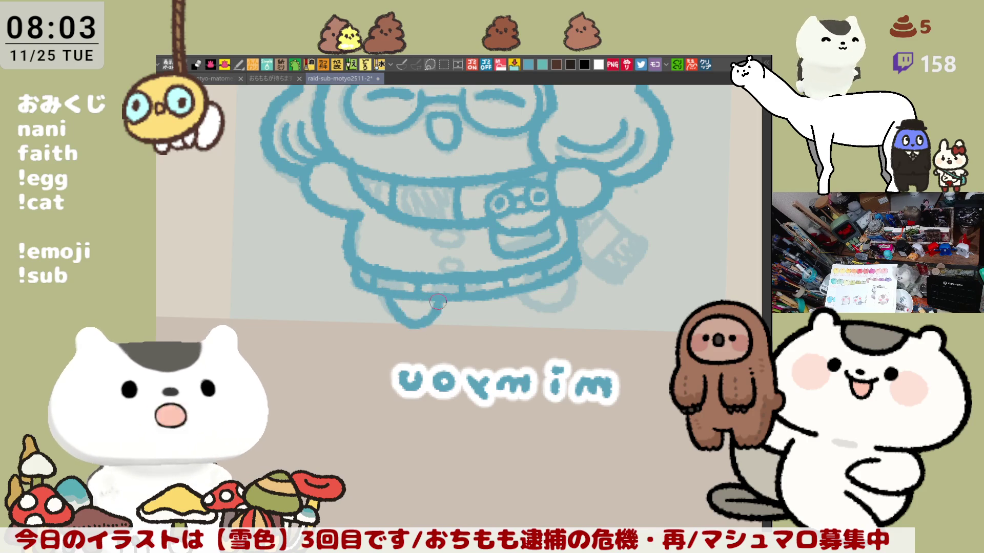
key("ctrl+z")
left_click_drag(382, 286, 428, 319)
key("ctrl+z")
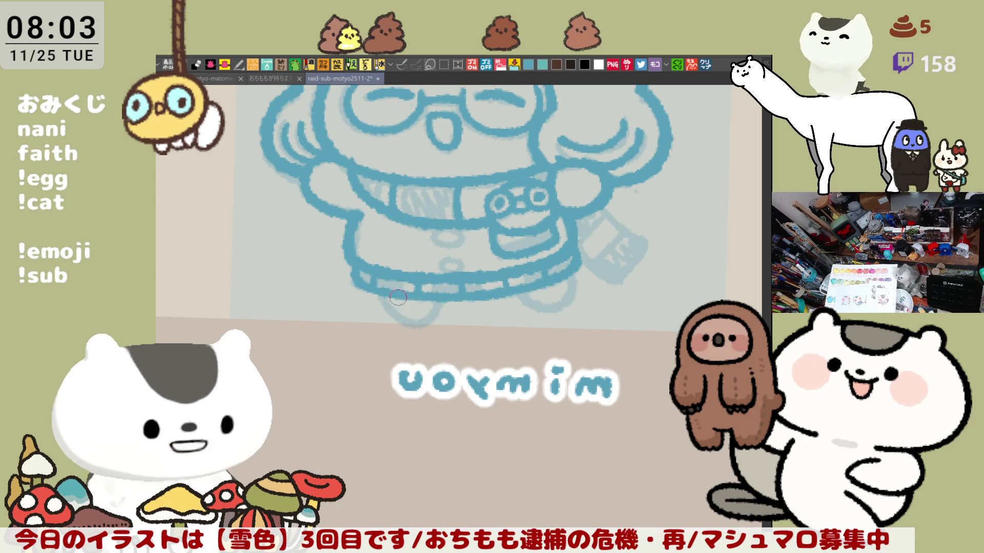
mouse_move(380, 286)
left_mouse_down()
mouse_move(420, 323)
mouse_move(431, 299)
mouse_move(433, 308)
left_mouse_up()
key("ctrl+z")
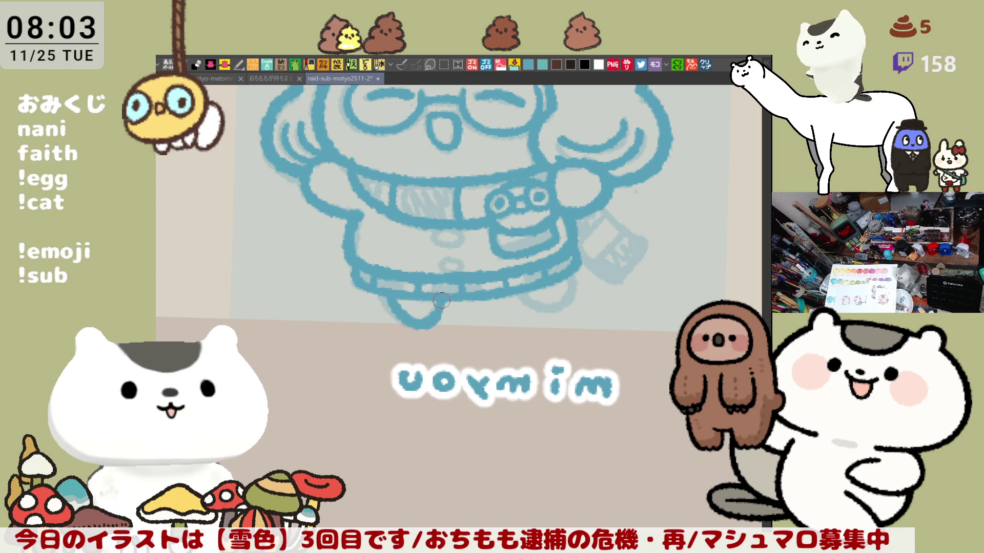
key("ctrl+z")
mouse_move(384, 287)
left_mouse_down()
mouse_move(421, 318)
mouse_move(433, 299)
mouse_move(391, 300)
mouse_move(434, 297)
left_mouse_up()
key("ctrl+z")
Redraw the right foot outline, then finish the left foot on a mirrored view.
mouse_move(560, 290)
left_mouse_down()
mouse_move(498, 359)
mouse_move(507, 377)
left_mouse_up()
key("ctrl+z")
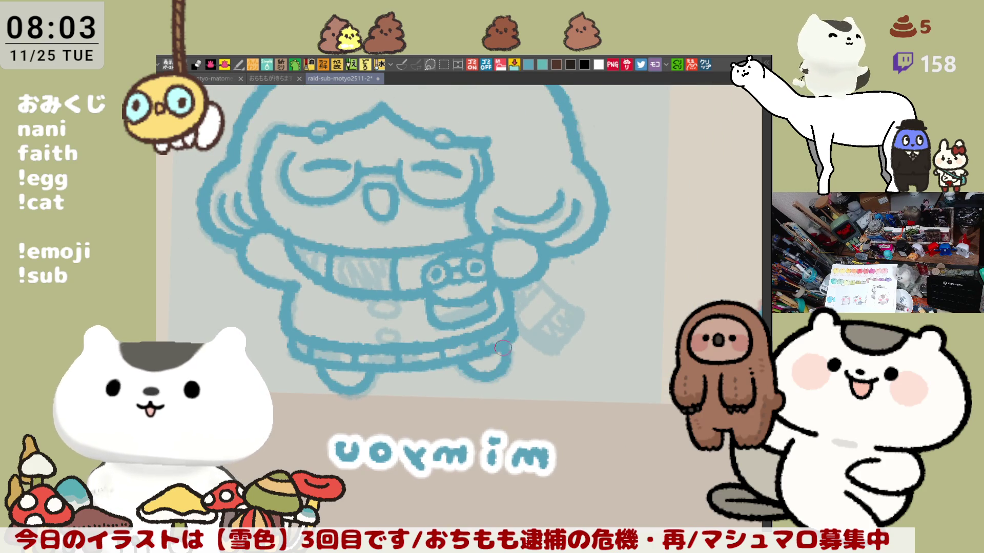
key("ctrl+z")
mouse_move(450, 354)
left_mouse_down()
mouse_move(505, 373)
mouse_move(504, 343)
left_mouse_up()
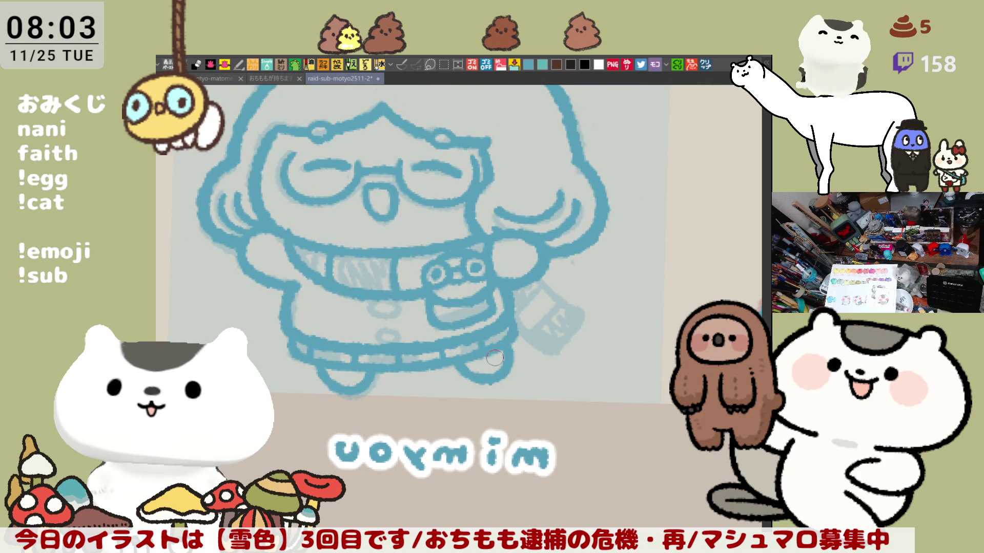
key("h")
key("ctrl+z")
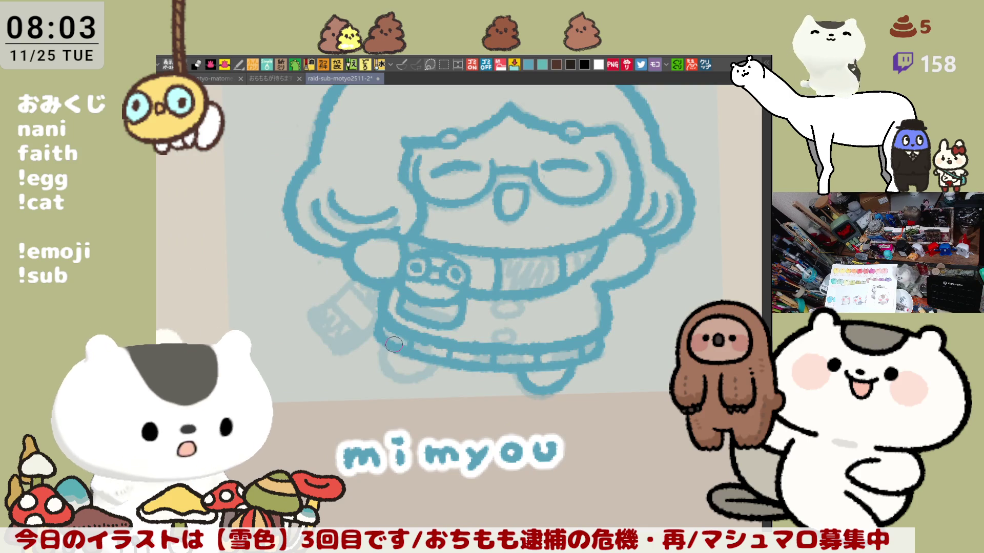
mouse_move(389, 338)
left_mouse_down()
mouse_move(385, 372)
mouse_move(435, 364)
left_mouse_up()
key("ctrl+z")
key("ctrl+z")
key("ctrl+z")
left_click_drag(384, 341, 436, 365)
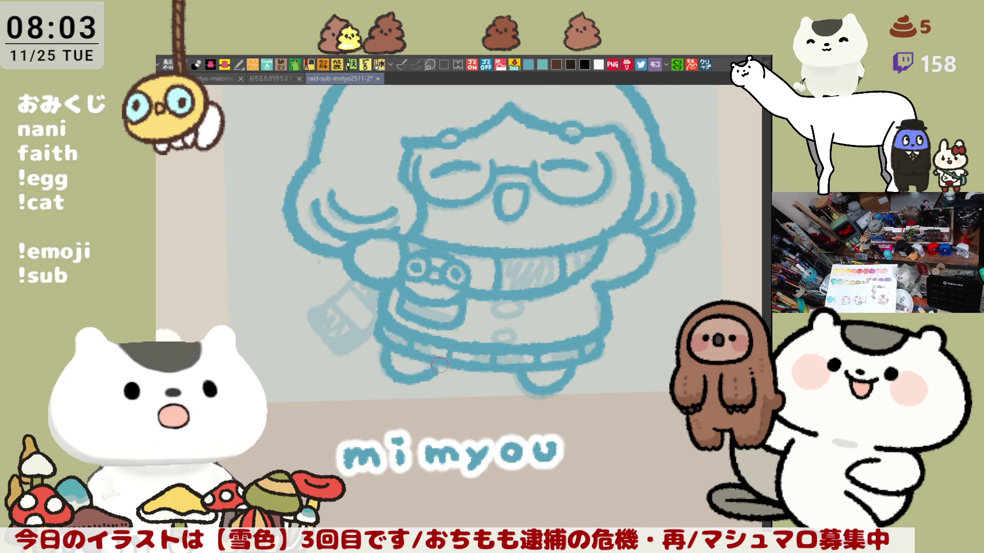
key("ctrl+z")
mouse_move(387, 338)
left_mouse_down()
mouse_move(394, 371)
mouse_move(443, 366)
left_mouse_up()
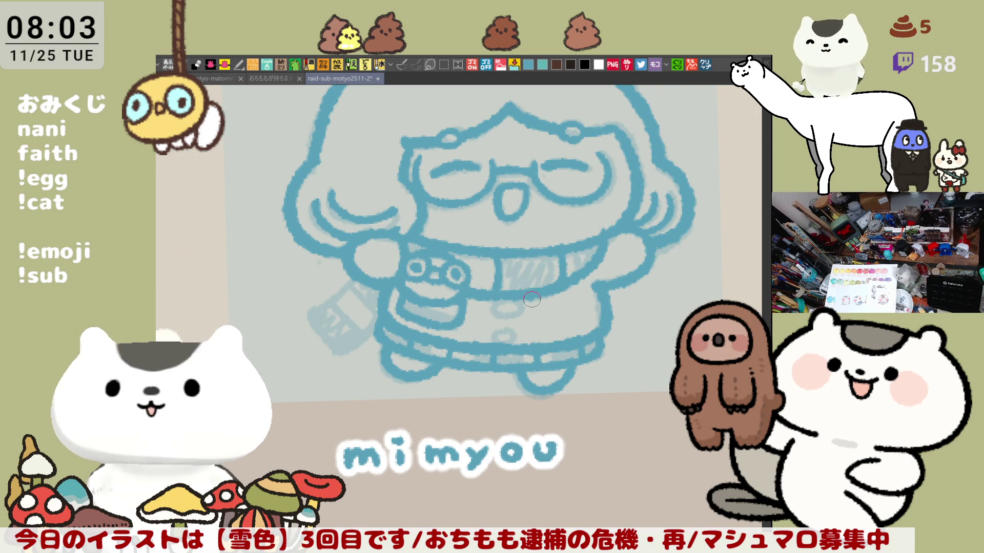
key("h")
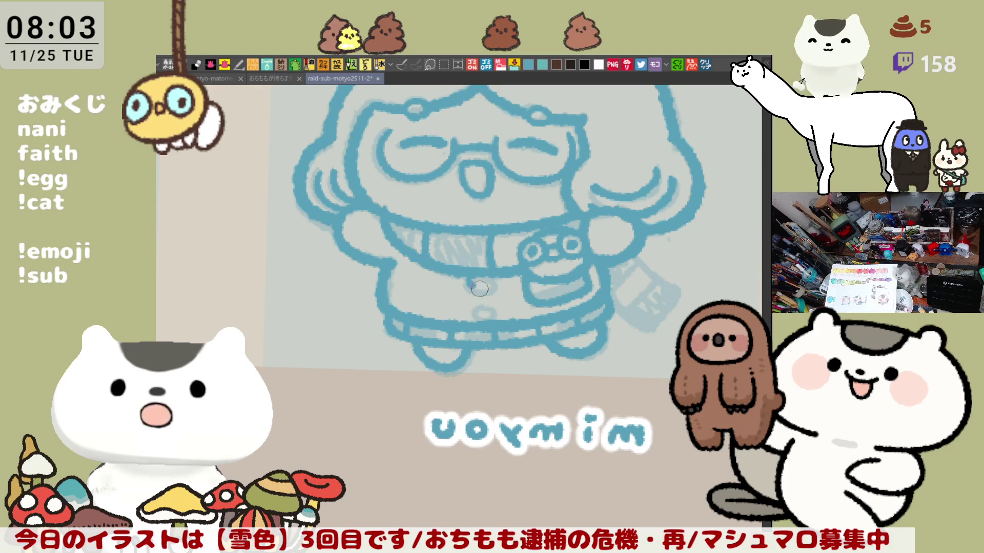
Add a sweater button outline, then ink the bag's strap, bottom-right outline and divider.
left_click_drag(477, 279, 488, 313)
key("ctrl+z")
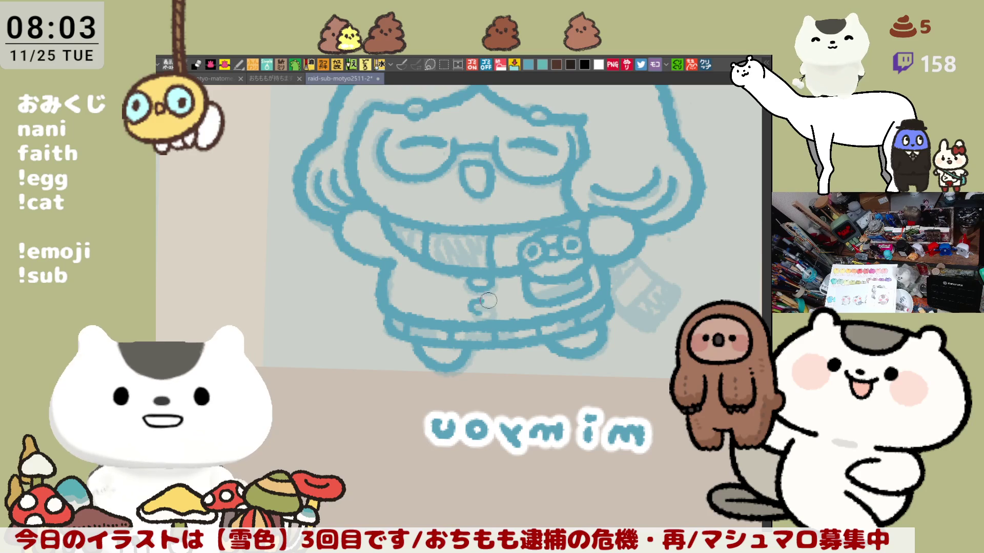
mouse_move(568, 361)
left_mouse_down()
mouse_move(513, 378)
mouse_move(471, 413)
left_mouse_up()
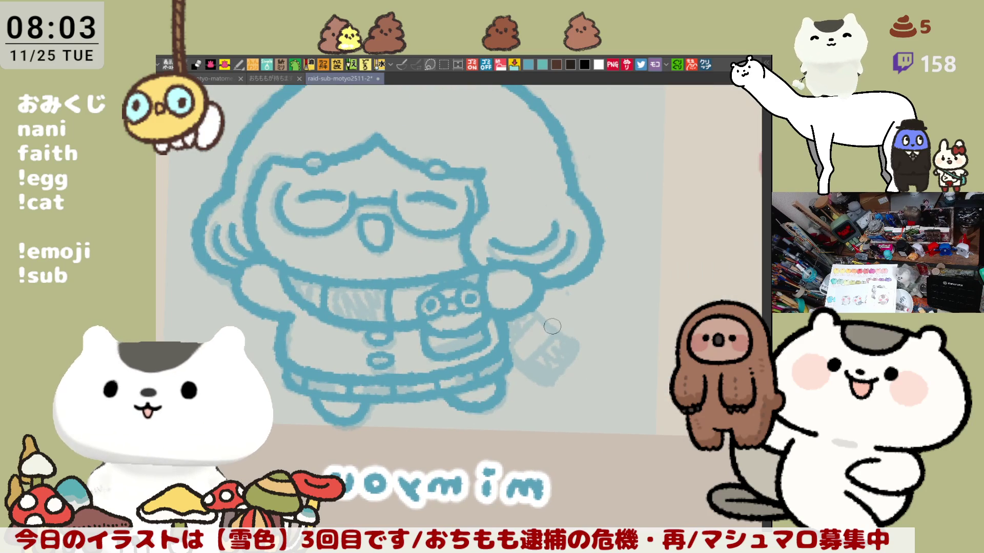
left_click_drag(533, 311, 587, 340)
key("ctrl+z")
left_click_drag(525, 309, 566, 336)
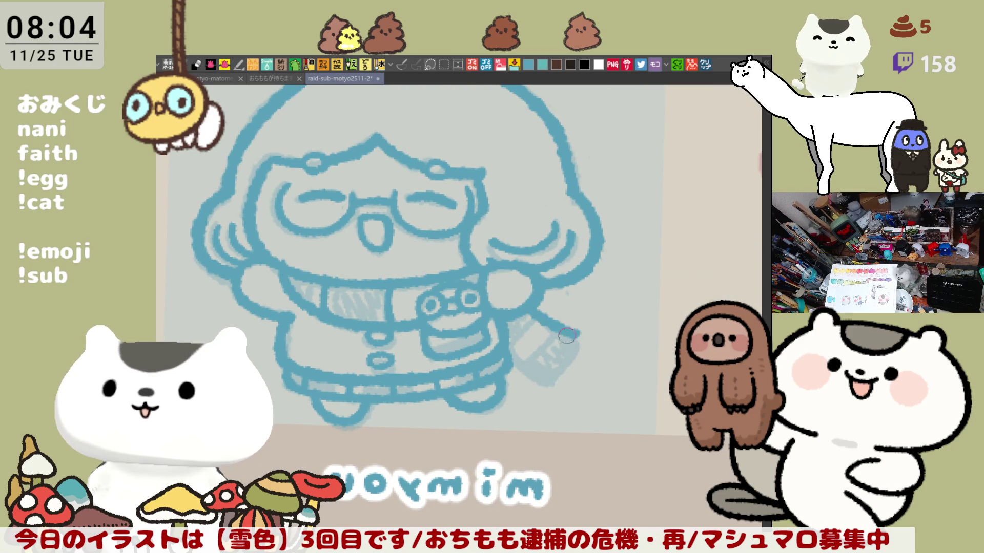
mouse_move(508, 360)
left_mouse_down()
mouse_move(566, 383)
mouse_move(569, 336)
mouse_move(584, 333)
mouse_move(578, 359)
left_mouse_up()
key("minus")
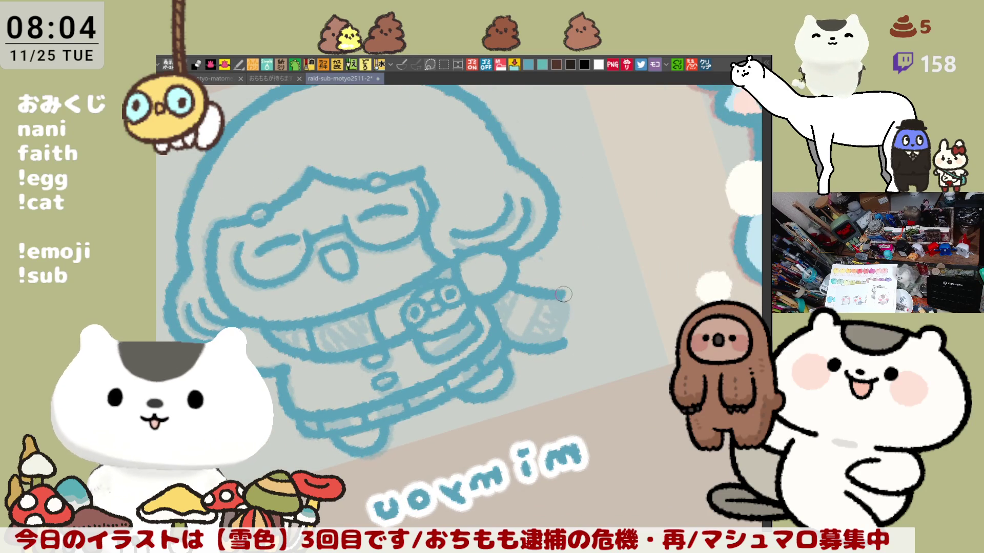
left_click_drag(539, 301, 528, 343)
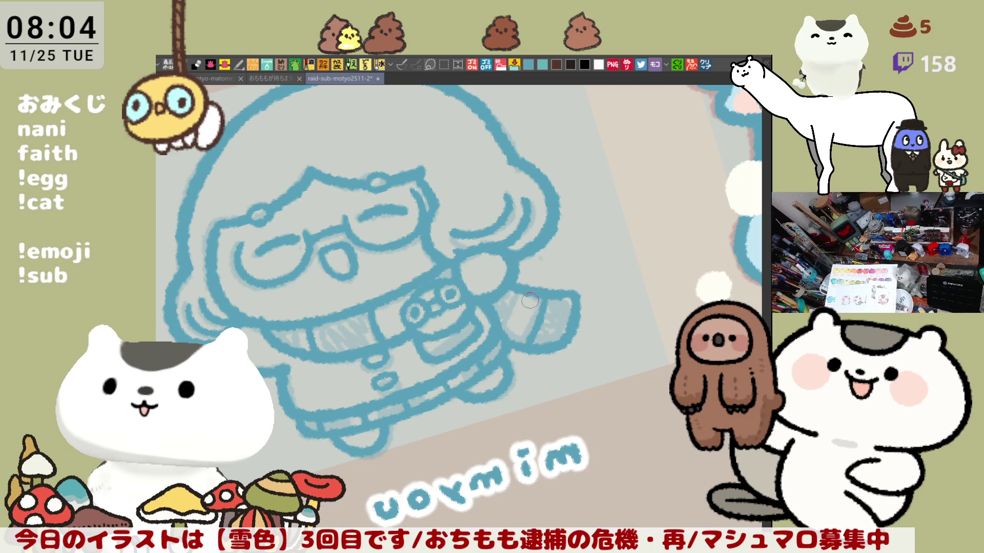
key("asciicircum")
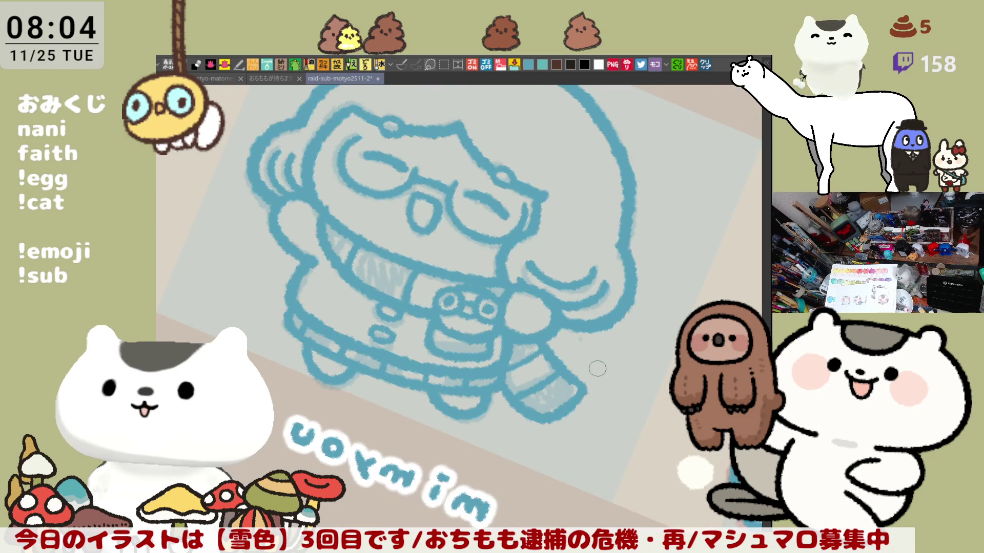
key("asciicircum")
Straighten the view, zoom out to review the whole character grid, then save with Ctrl+S.
key("asciicircum")
key("h")
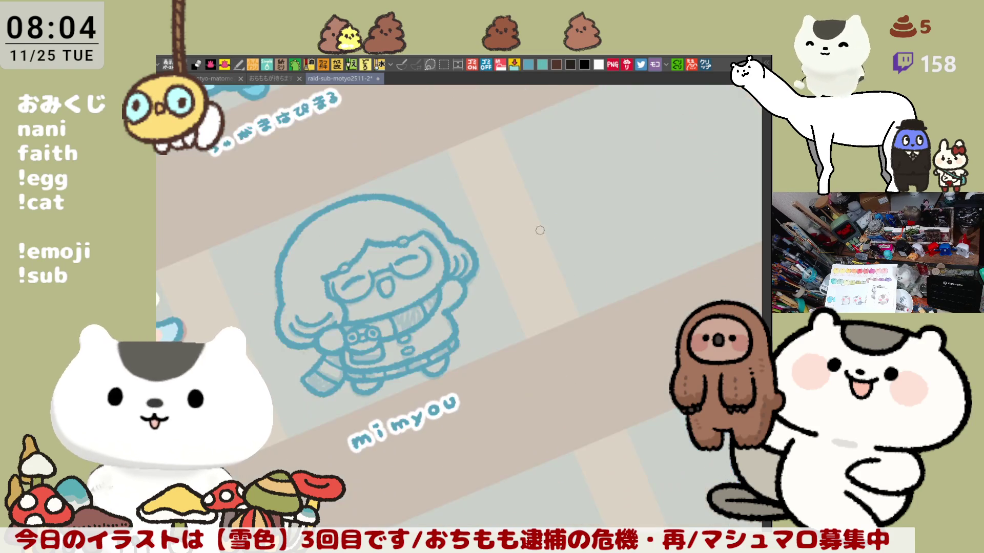
key("ctrl+plus")
key("asciicircum")
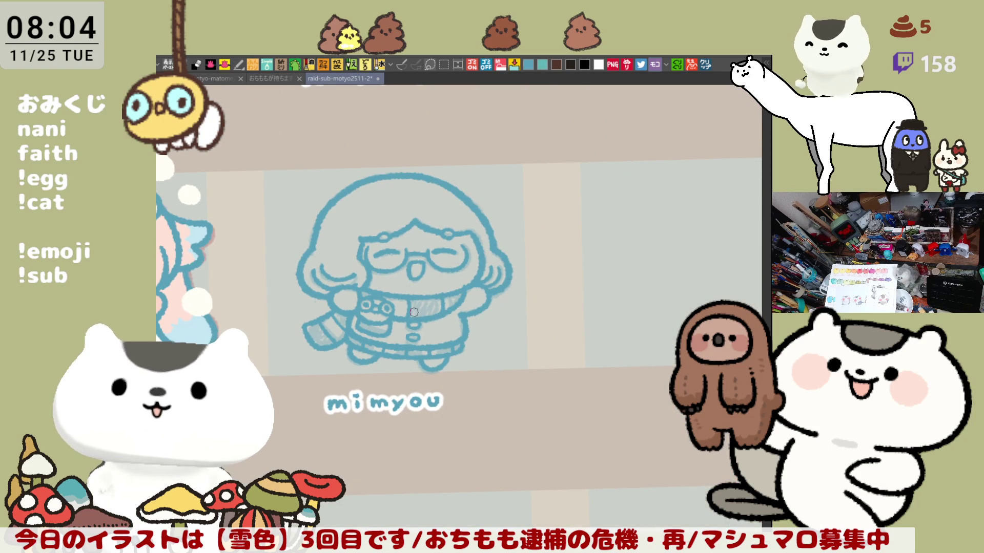
key("asciicircum")
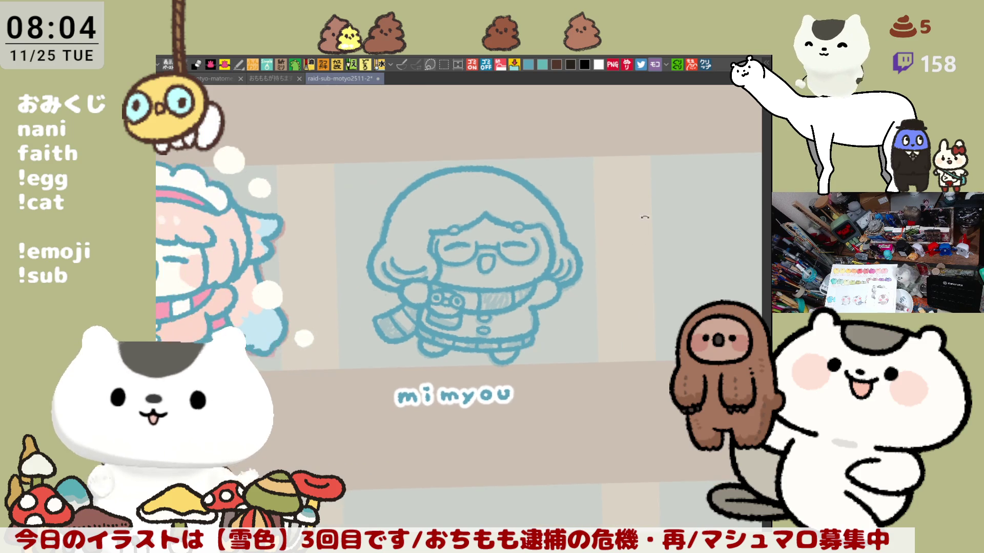
scroll(590, 259, "down", 2)
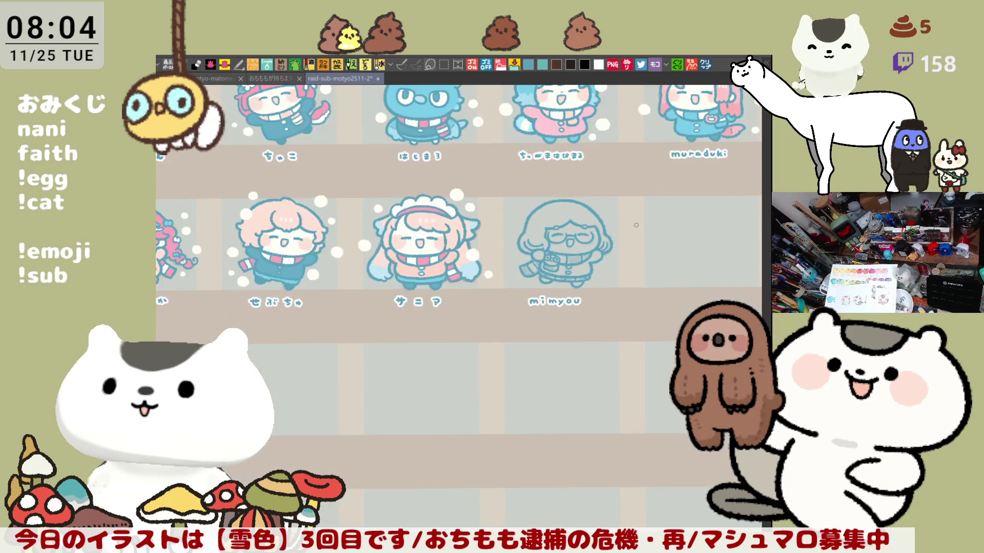
scroll(590, 259, "down", 1)
scroll(594, 252, "up", 4)
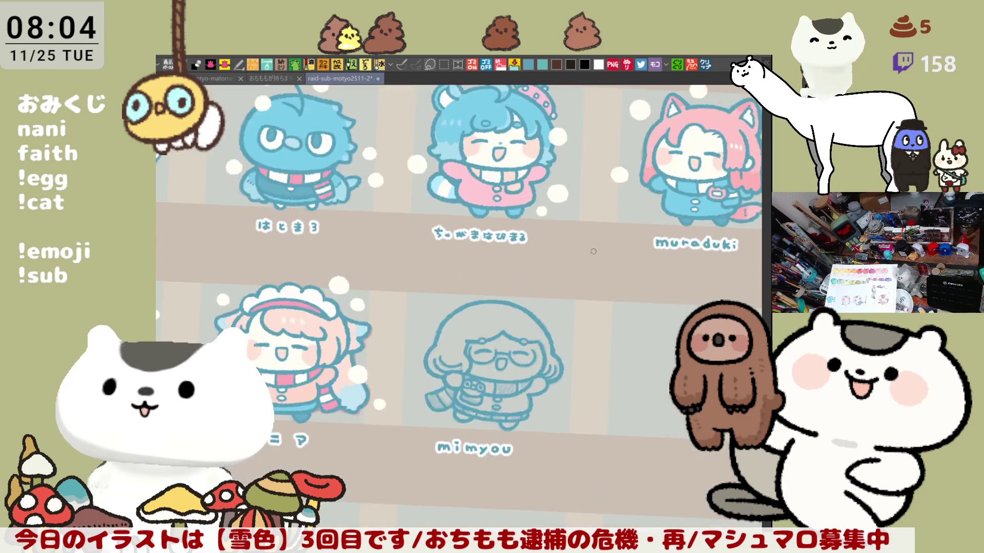
scroll(593, 251, "down", 1)
key("asciicircum")
scroll(602, 284, "up", 3)
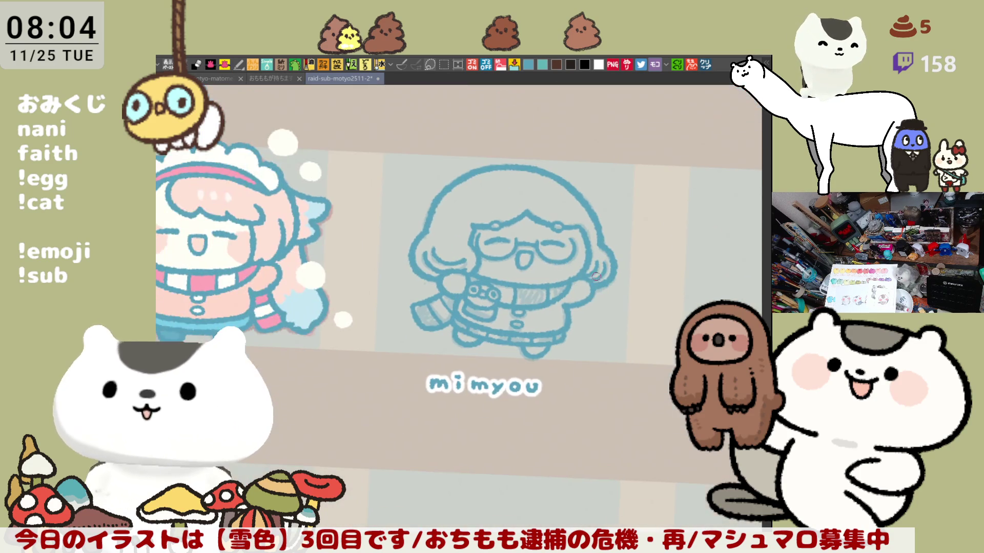
key("ctrl+s")
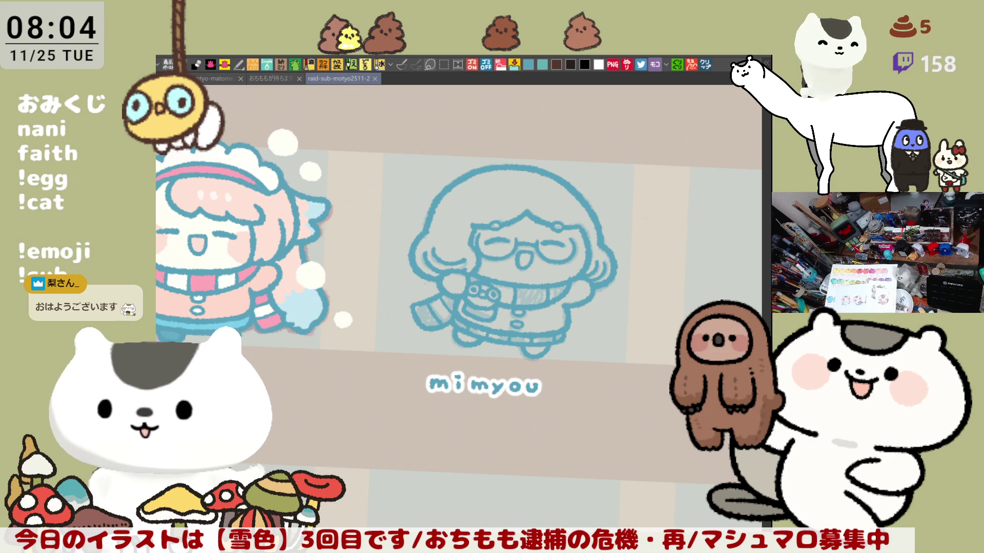
mouse_move(420, 216)
left_mouse_down()
mouse_move(589, 328)
mouse_move(421, 220)
left_mouse_up()
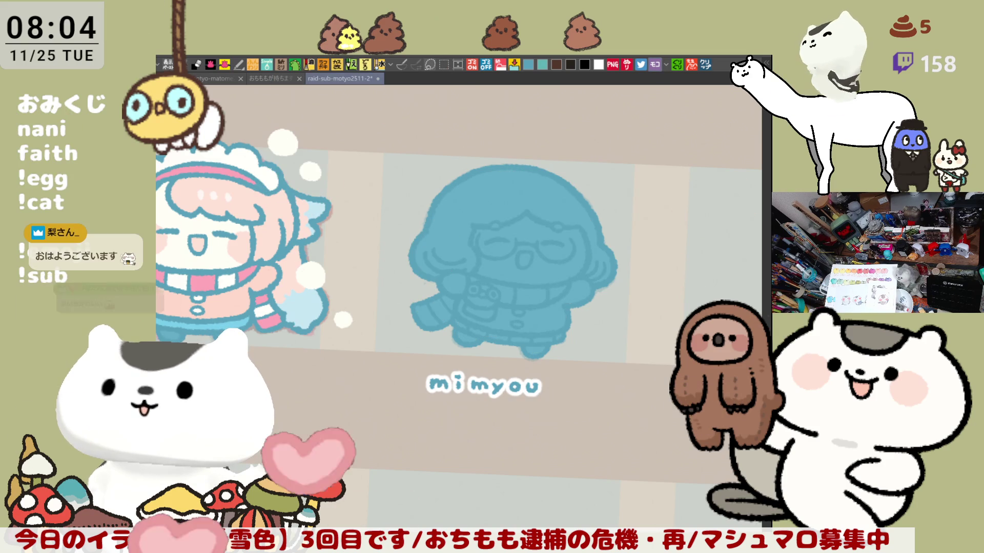
left_click_drag(541, 335, 543, 337)
left_click_drag(561, 256, 562, 317)
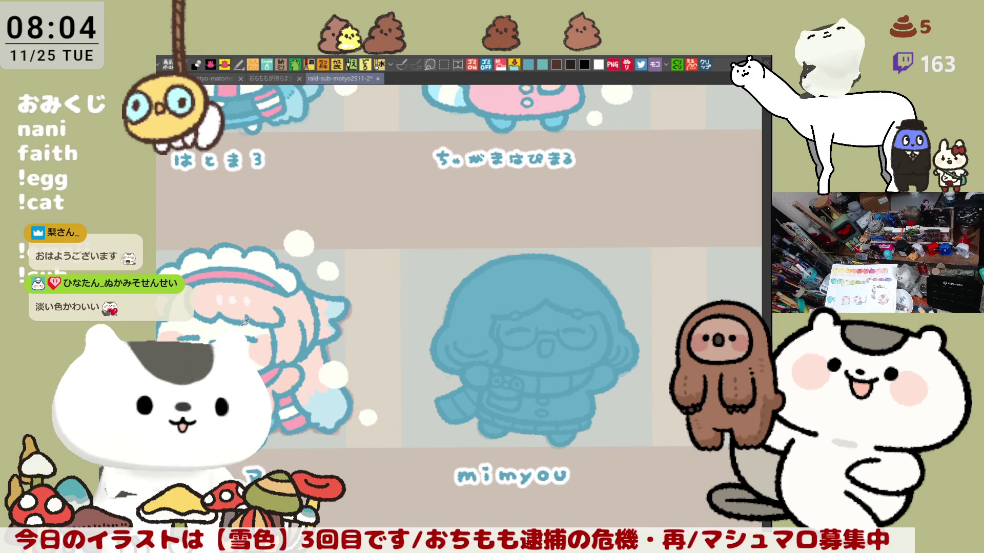
left_click(567, 340)
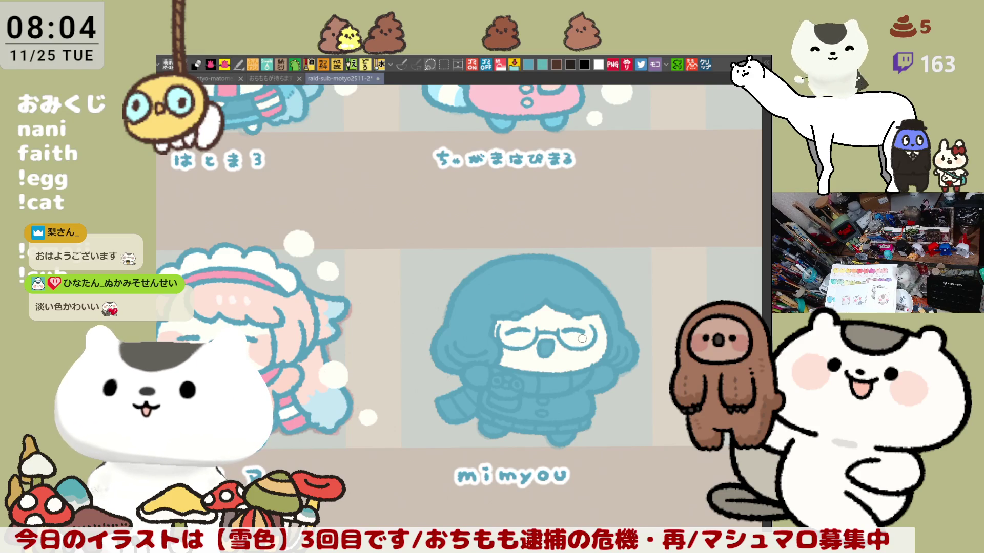
scroll(582, 338, "up", 2)
scroll(581, 338, "down", 2)
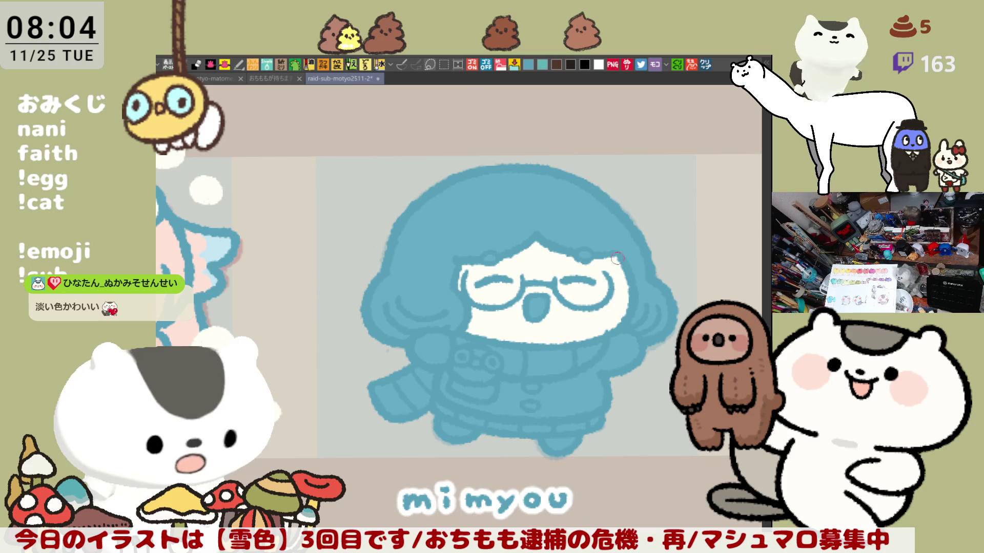
scroll(623, 264, "down", 1)
scroll(461, 277, "left", 3)
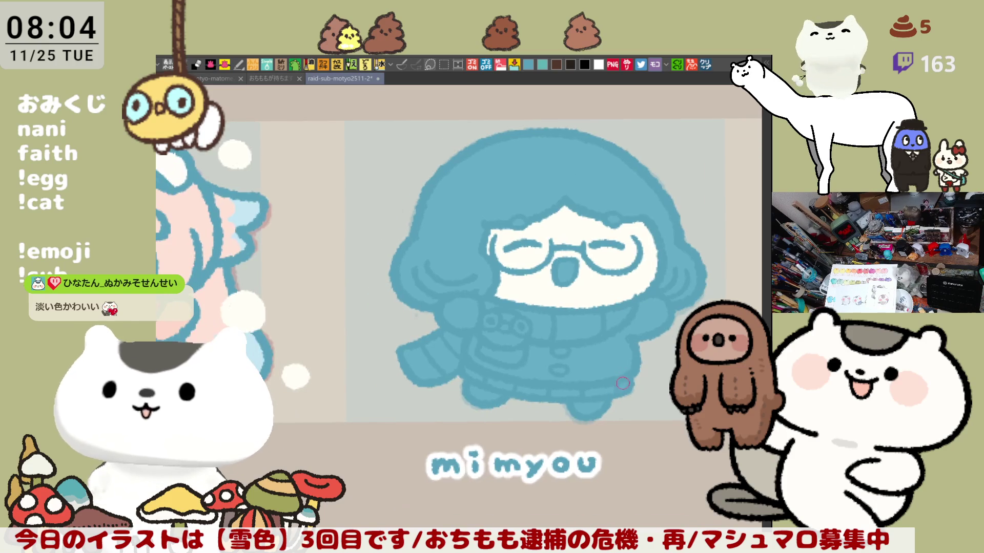
scroll(280, 292, "up", 2)
scroll(422, 169, "right", 1)
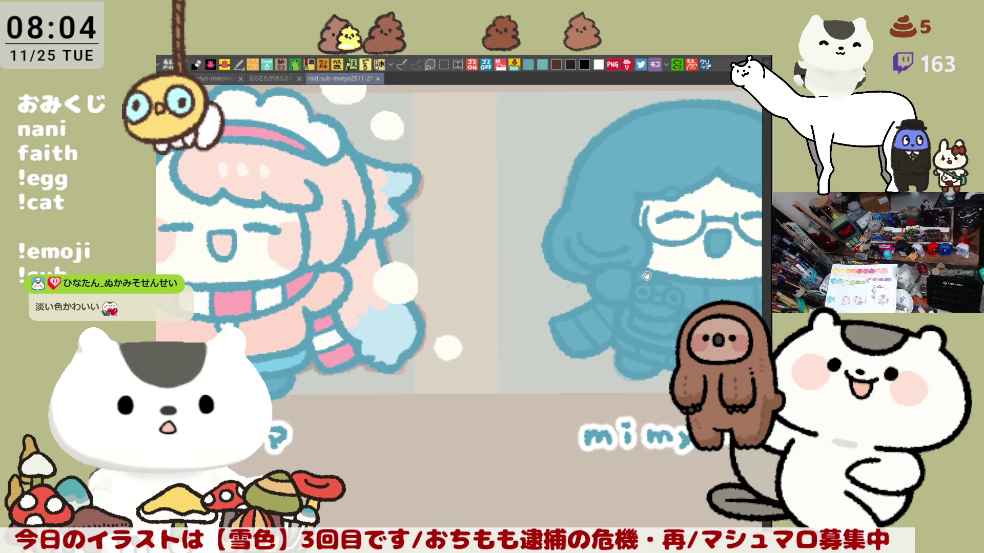
scroll(617, 358, "right", 2)
scroll(616, 358, "right", 3)
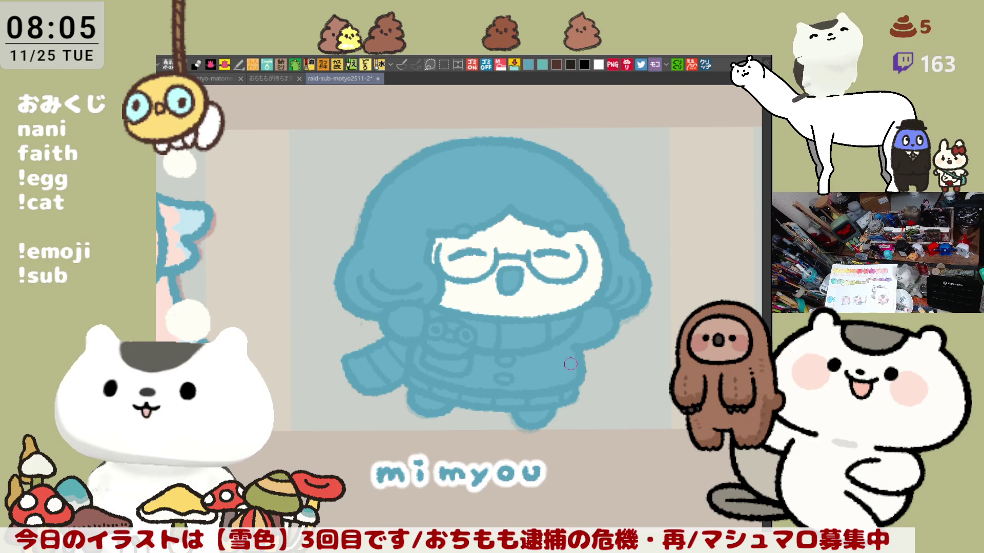
Paint a pink blush stroke on the girl's right cheek.
scroll(492, 284, "left", 2)
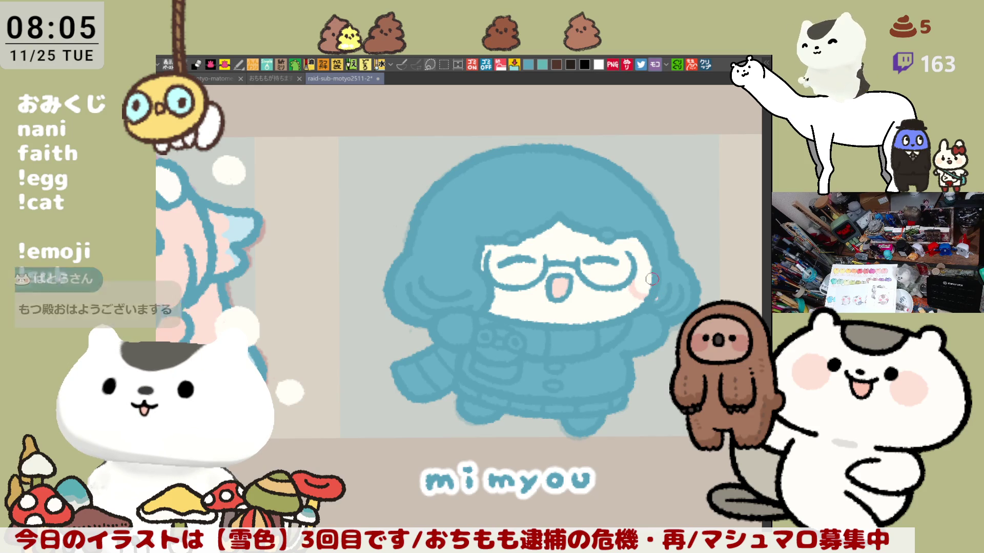
mouse_move(633, 291)
left_mouse_down()
mouse_move(647, 294)
mouse_move(638, 284)
left_mouse_up()
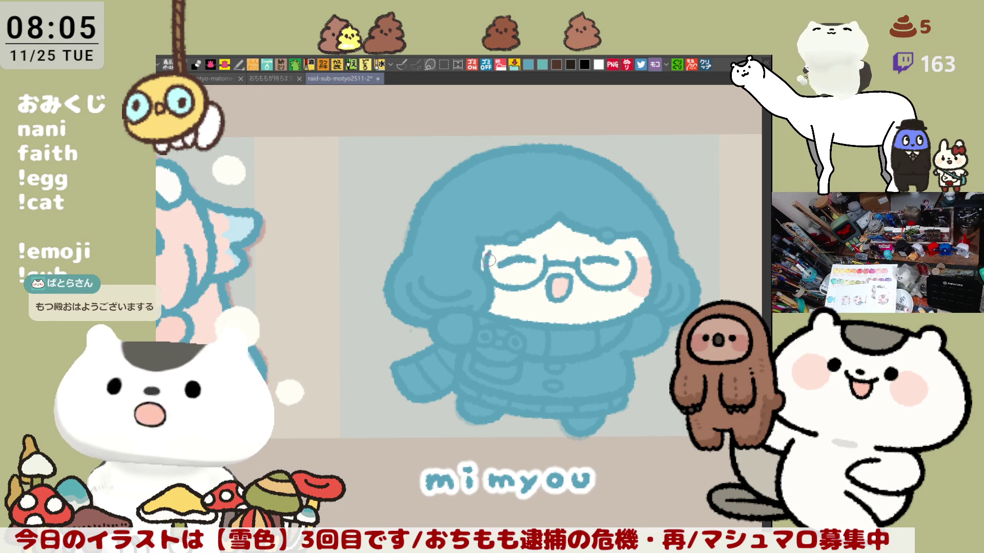
left_click_drag(582, 299, 552, 302)
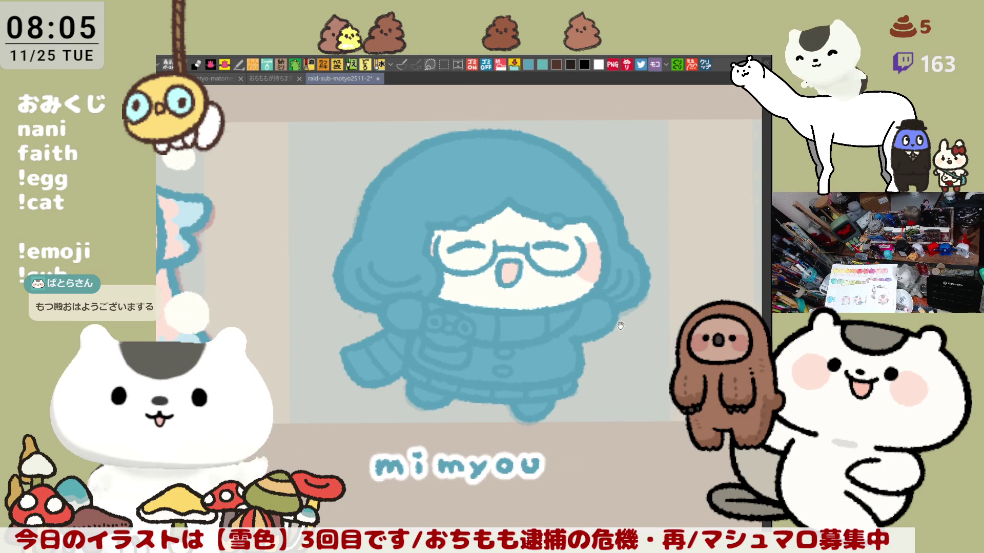
left_click_drag(651, 354, 631, 338)
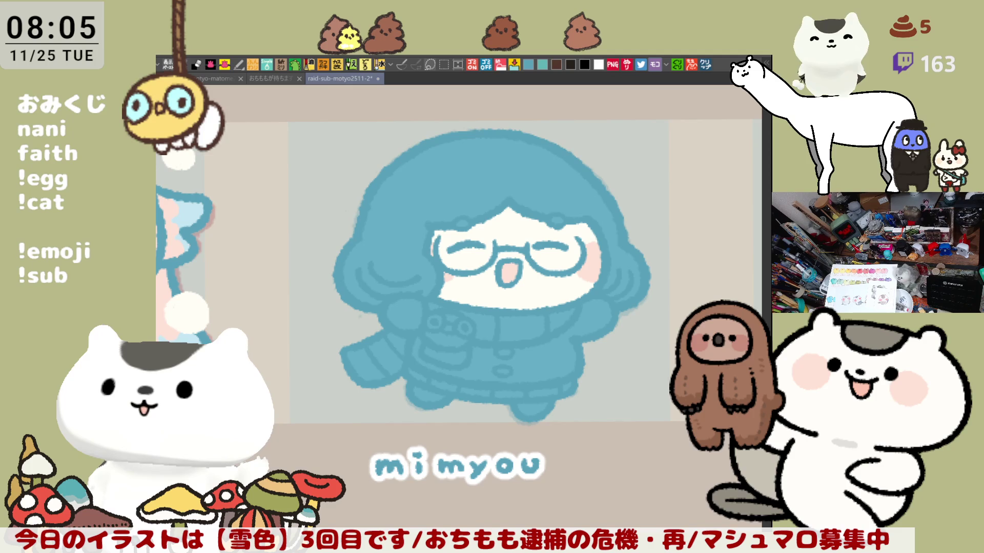
Refill the bob hair interior with a lighter sky blue in place of the teal.
left_click(638, 248)
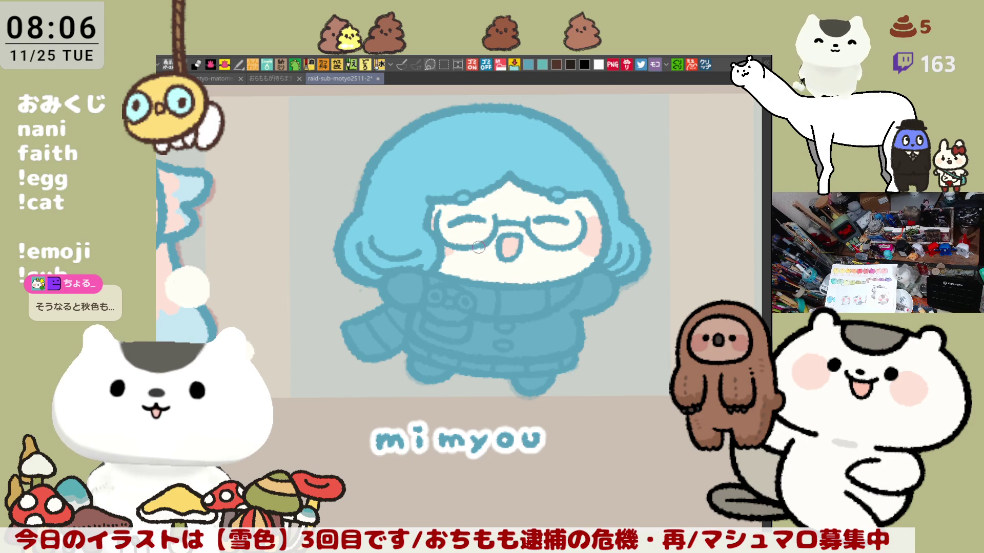
Flip the canvas view horizontally and back a few times to check the drawing mirrored.
key("h")
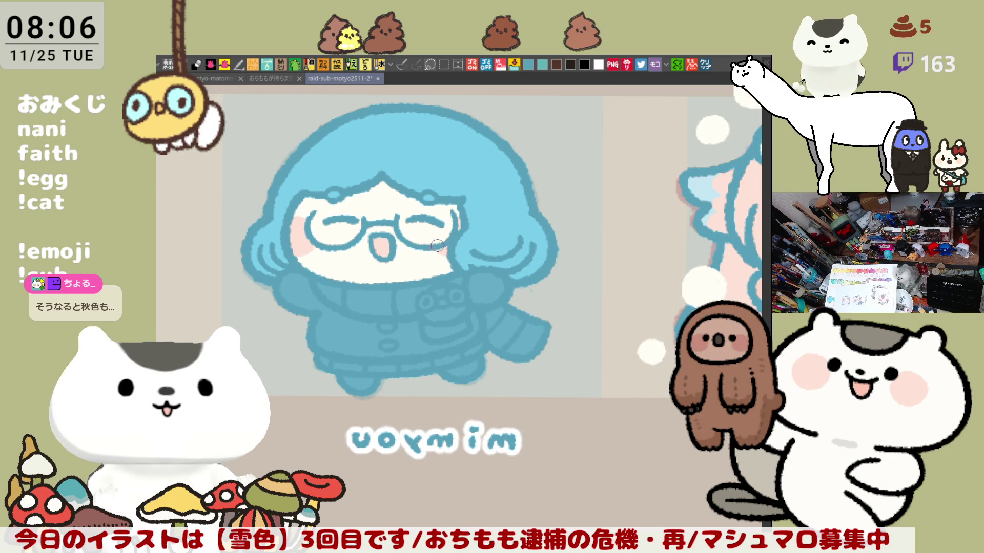
key("h")
mouse_move(640, 345)
left_mouse_down()
mouse_move(612, 297)
mouse_move(637, 316)
left_mouse_up()
key("h")
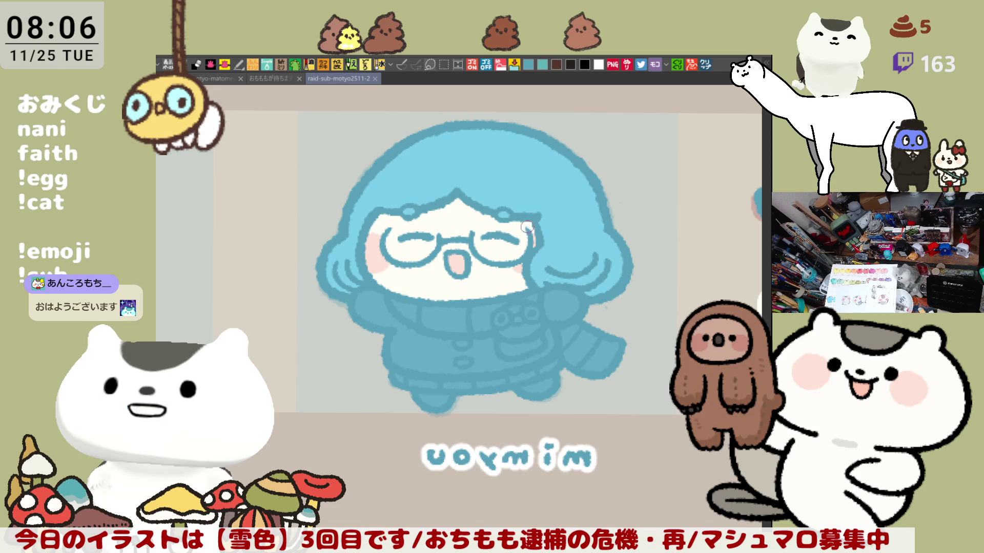
Touch up the girl's face near her right eye, then rotate the view to inspect it.
left_click_drag(528, 226, 525, 241)
left_click_drag(595, 333, 620, 328)
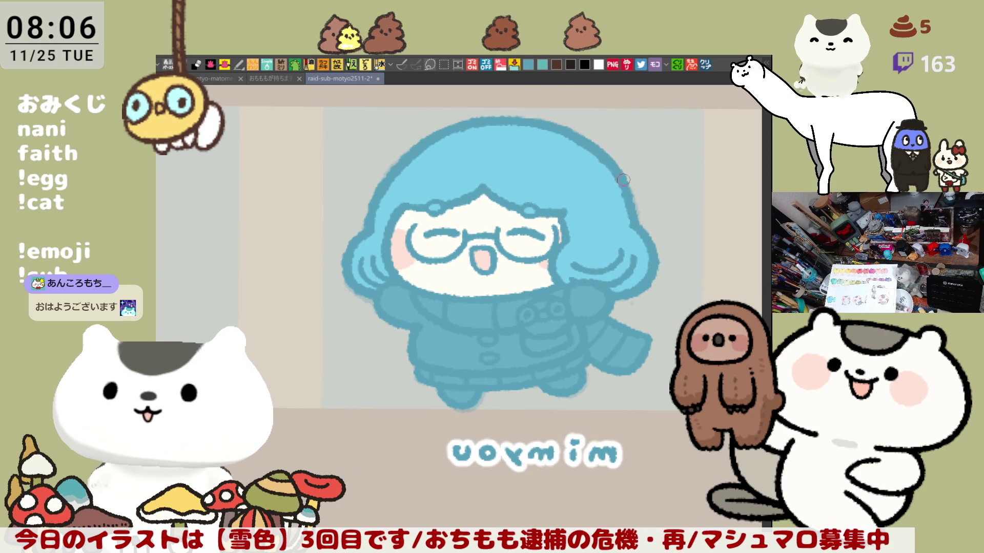
left_click_drag(618, 168, 633, 299)
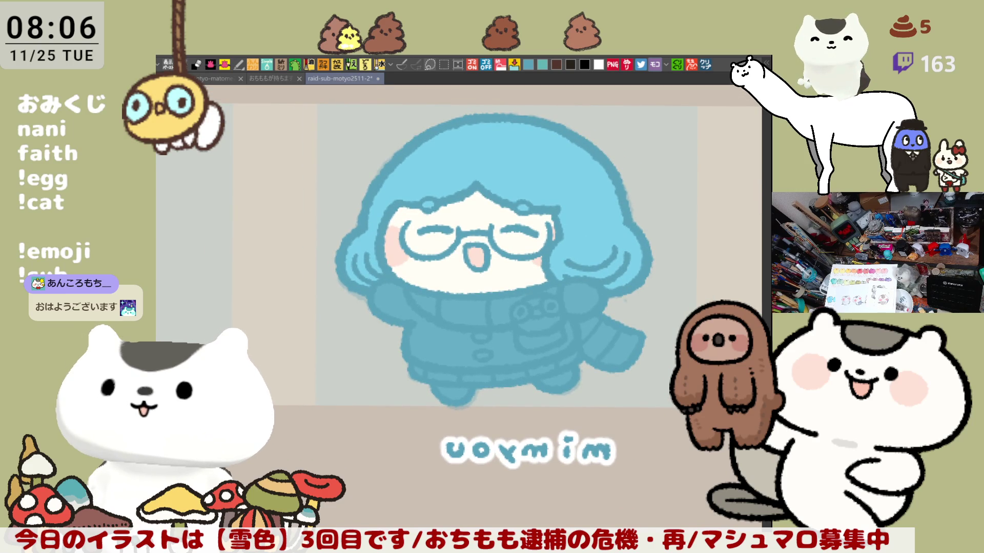
Paint pink stripes on the scarf collar and tail, then deepen the pink.
left_click_drag(484, 307, 445, 315)
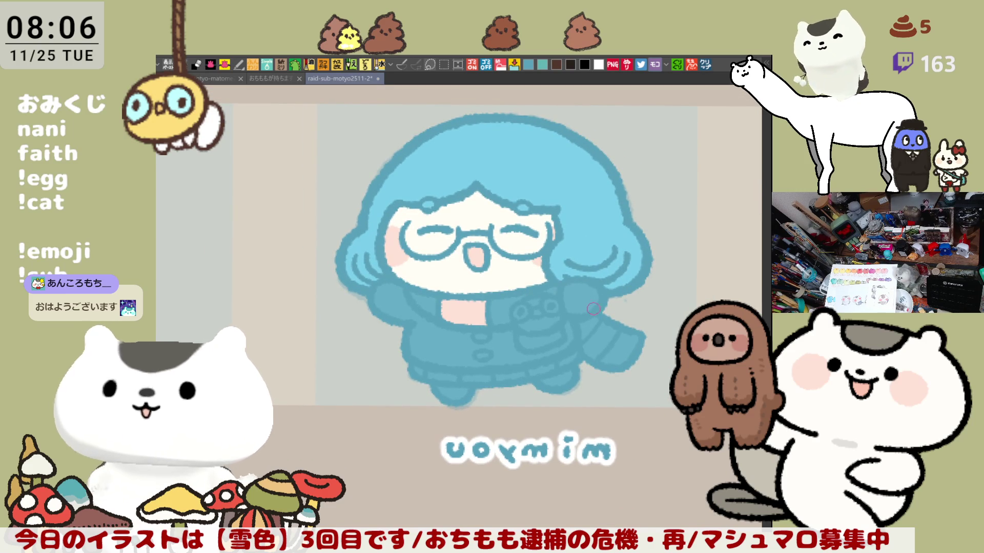
left_click_drag(586, 323, 631, 354)
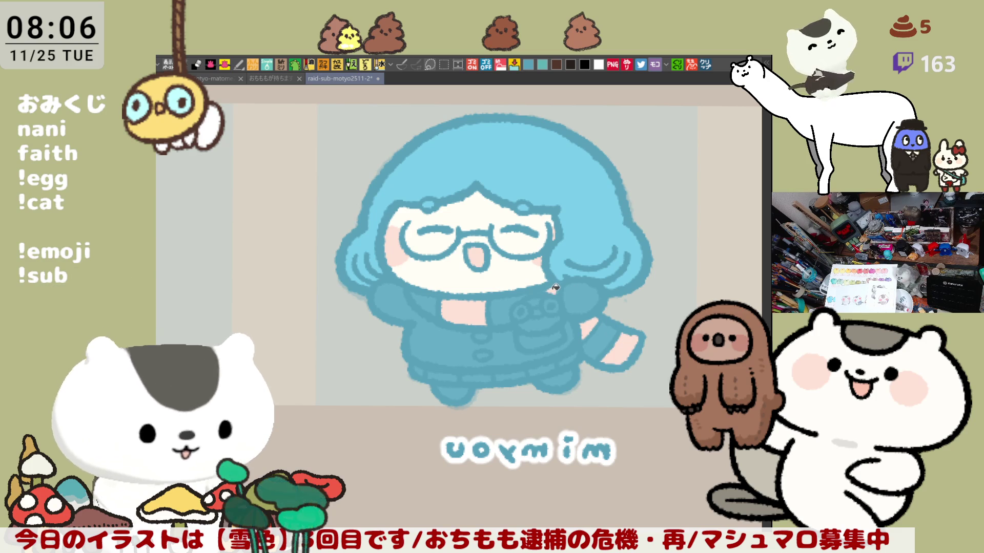
scroll(564, 297, "down", 2)
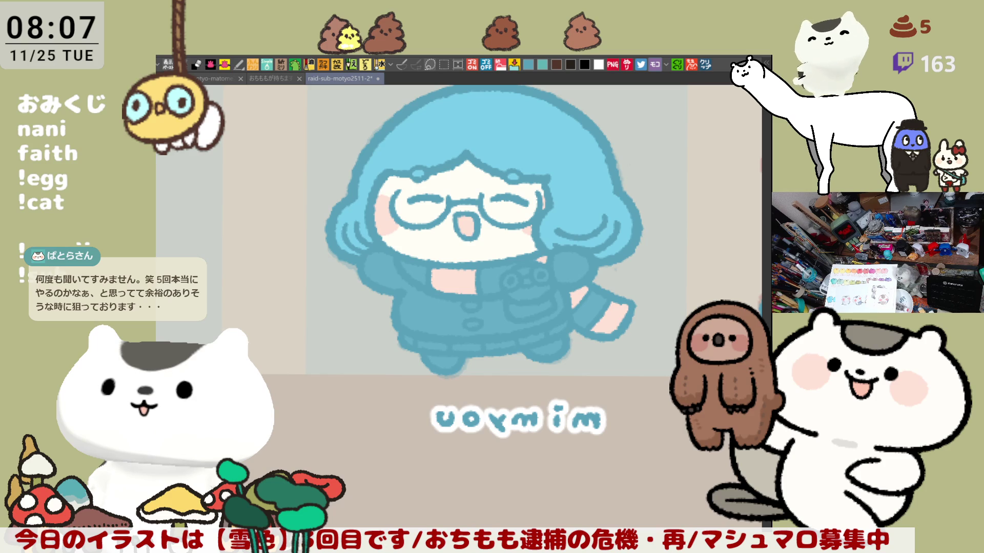
left_click_drag(407, 266, 425, 283)
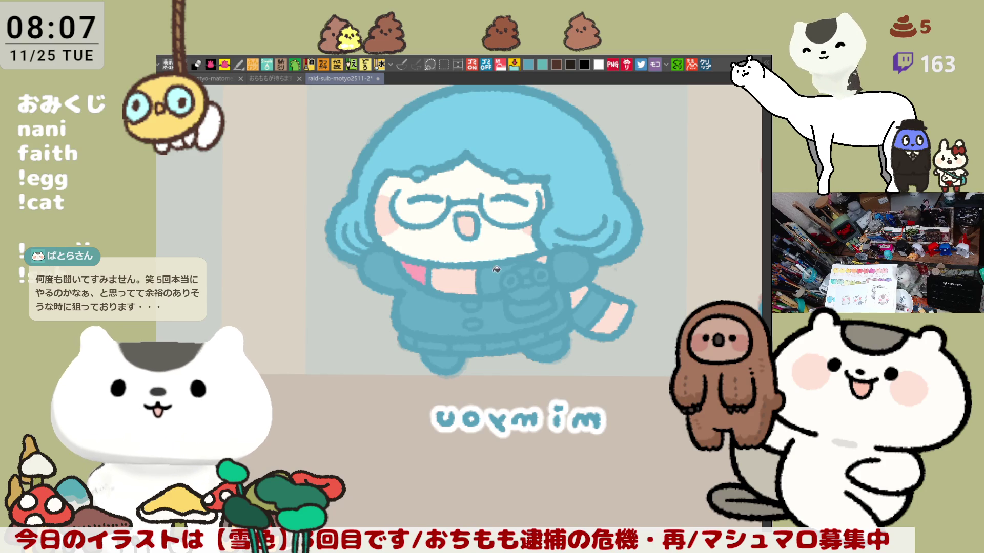
left_click_drag(484, 268, 510, 289)
mouse_move(593, 295)
left_mouse_down()
mouse_move(589, 318)
mouse_move(615, 309)
left_mouse_up()
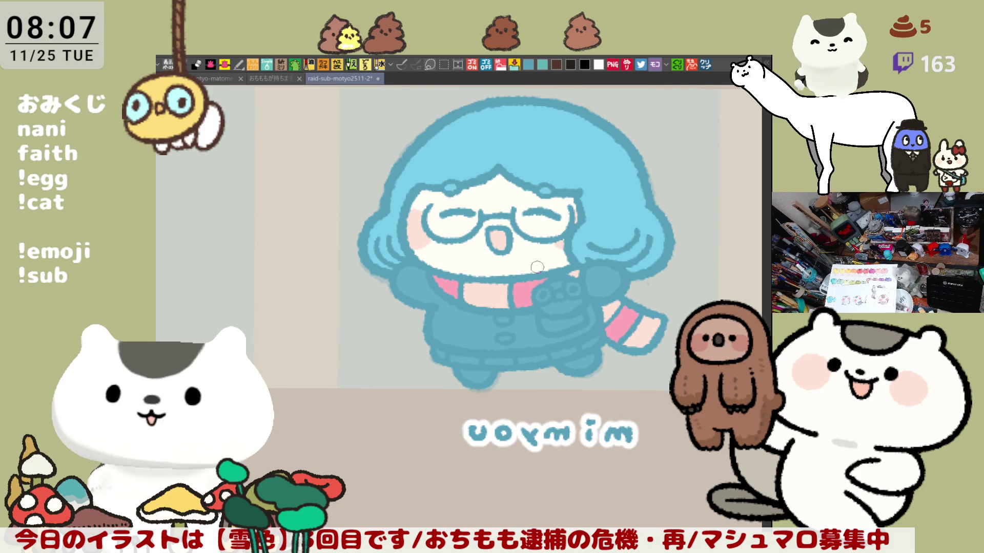
Paint white highlights below the button and along the coat's bottom hem.
left_click_drag(500, 339, 510, 338)
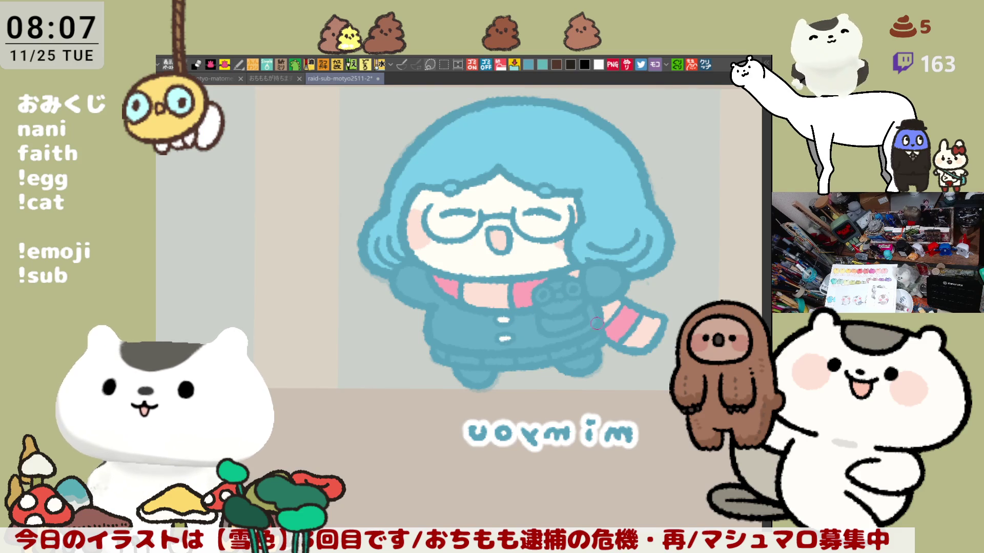
left_click_drag(596, 323, 573, 301)
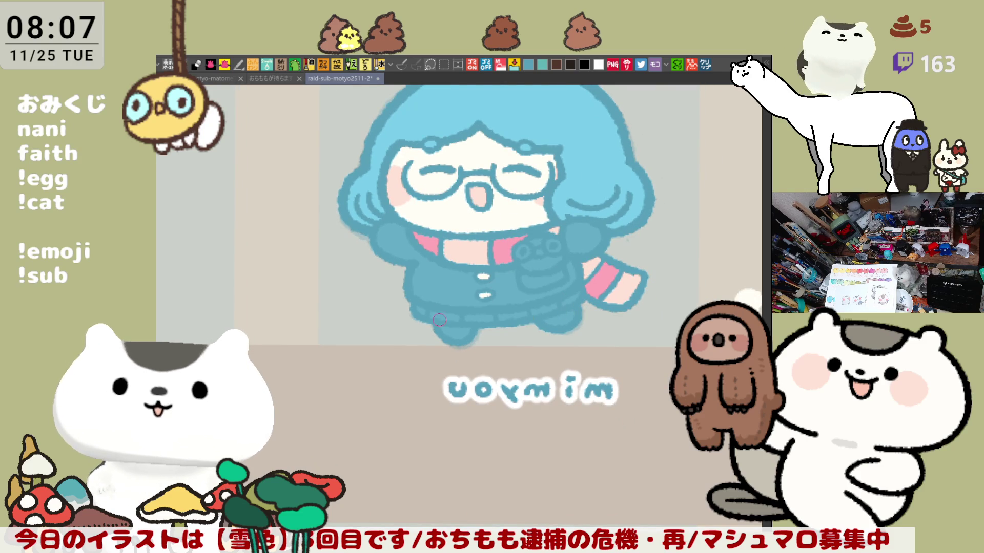
left_click_drag(417, 312, 556, 306)
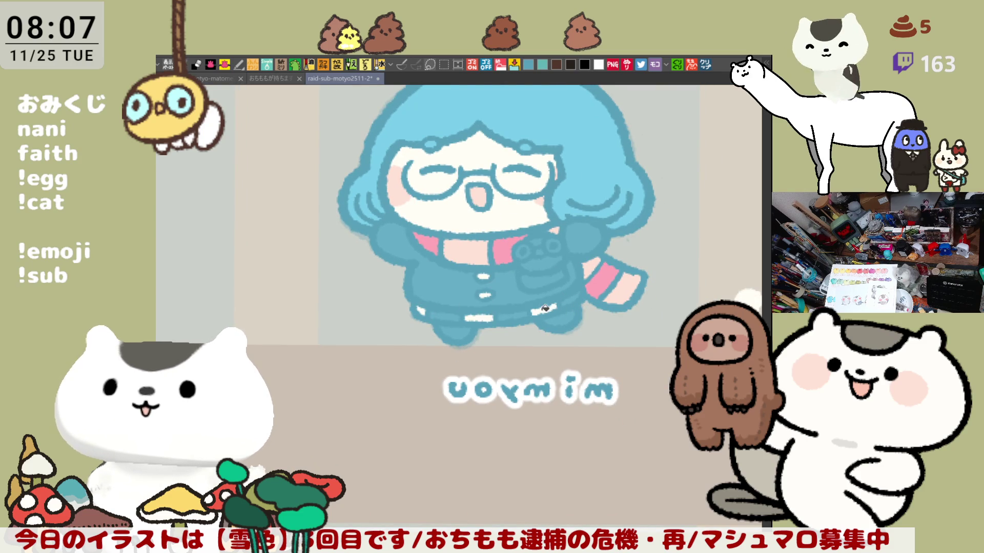
left_click_drag(434, 314, 578, 317)
Fill both boots pink and draw two small light circles on the held frog.
scroll(549, 281, "up", 1)
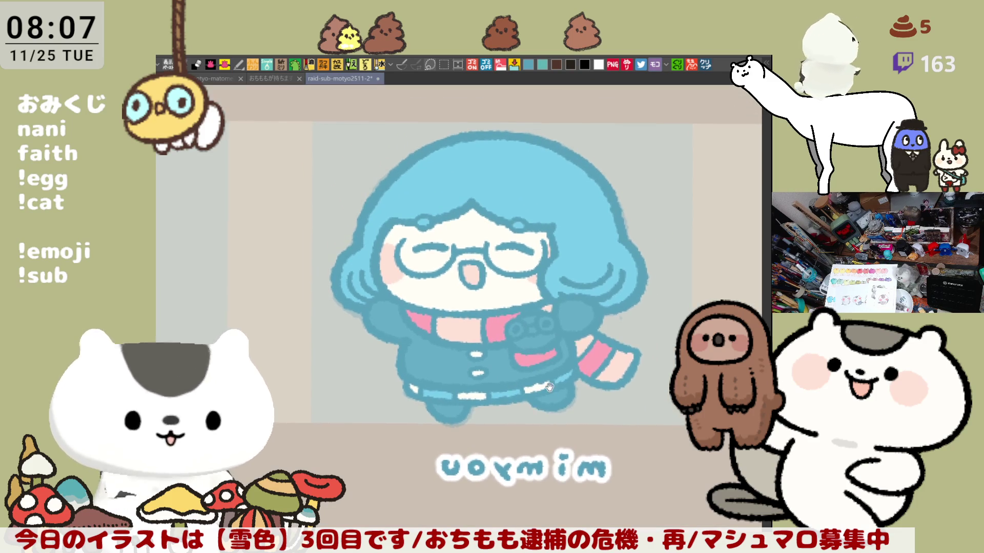
scroll(579, 339, "up", 2)
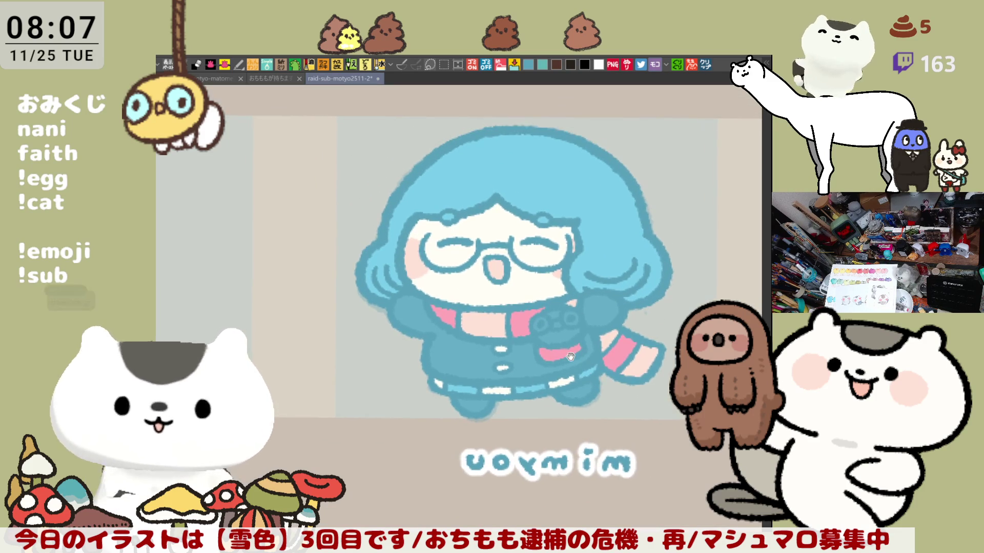
scroll(583, 358, "down", 2)
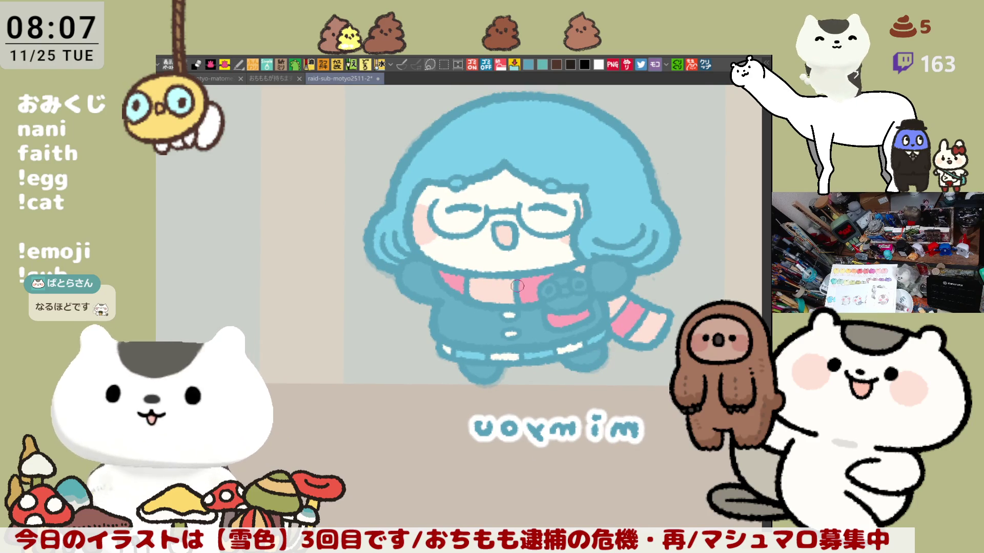
left_click(481, 372)
left_click(594, 355)
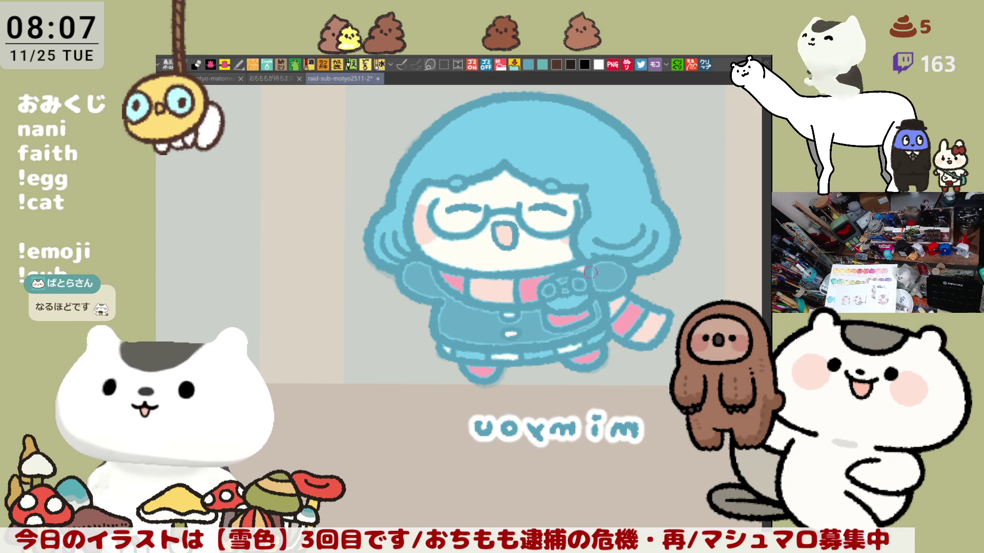
left_click_drag(553, 285, 583, 282)
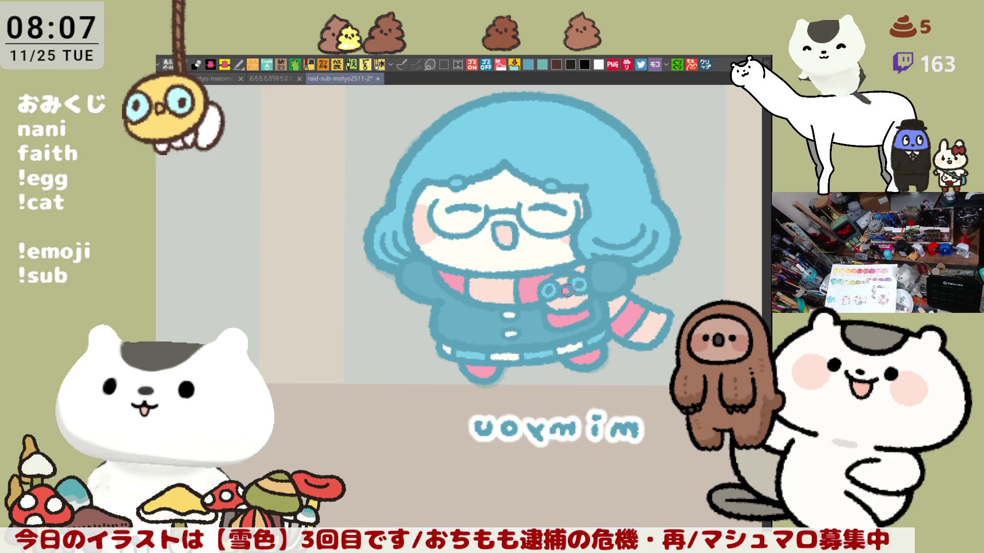
Centre the mimyou cell and paint white snow dots on the hair, beside it, and near the coat.
scroll(567, 290, "down", 5)
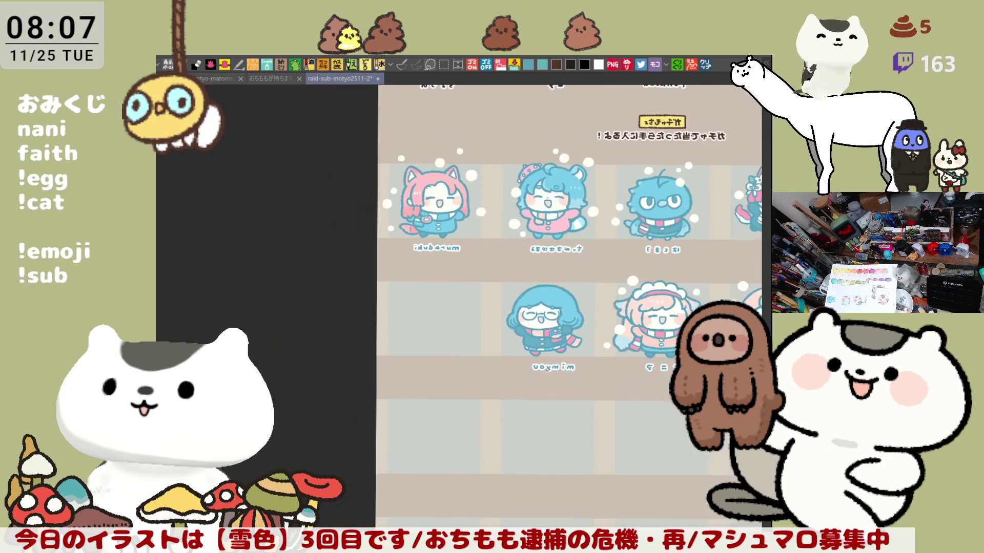
scroll(547, 370, "left", 3)
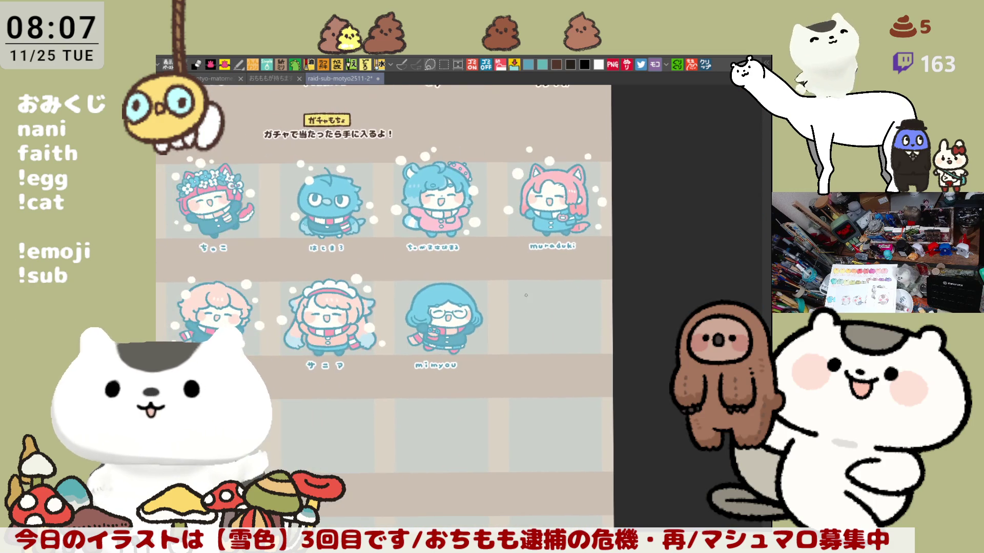
scroll(526, 295, "up", 5)
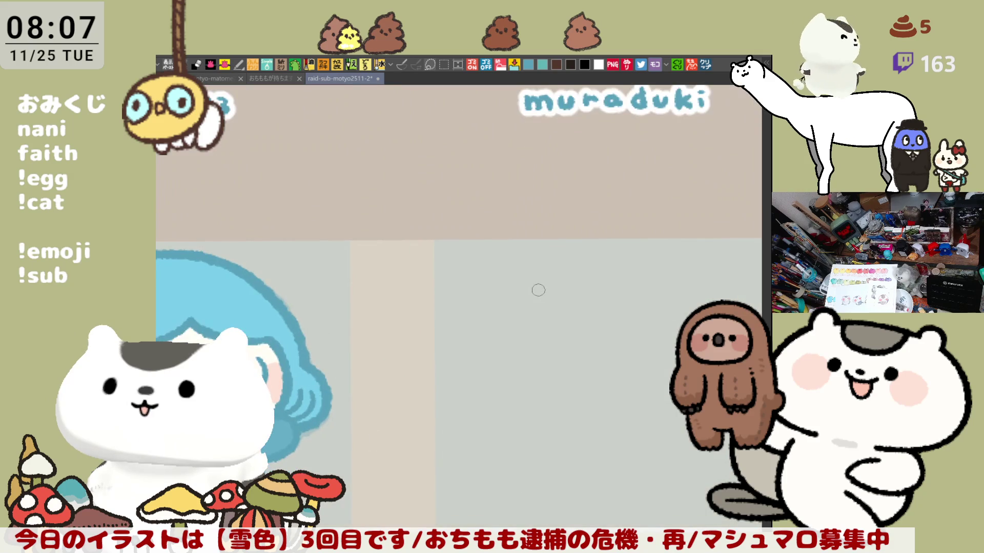
mouse_move(421, 360)
left_mouse_down()
mouse_move(587, 326)
mouse_move(684, 347)
left_mouse_up()
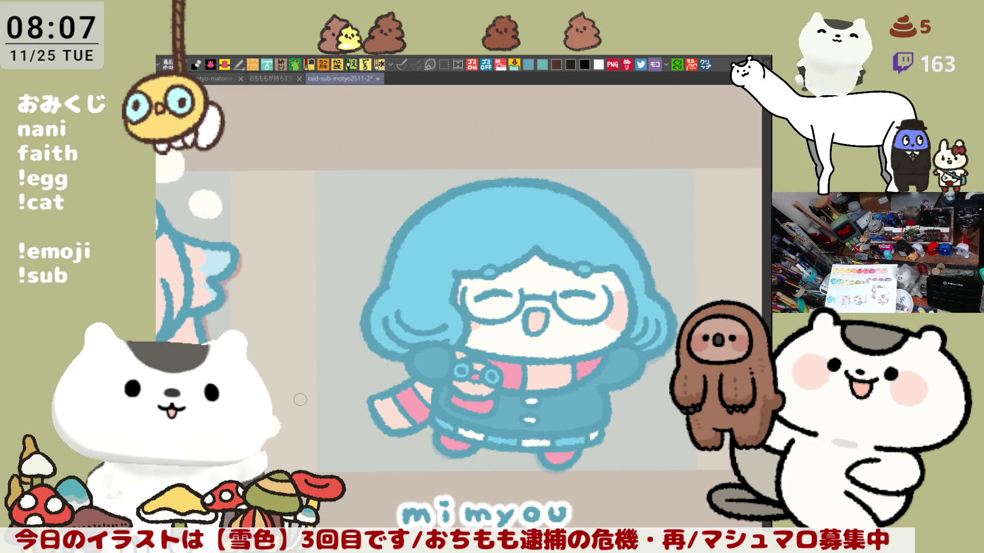
left_click_drag(460, 264, 444, 257)
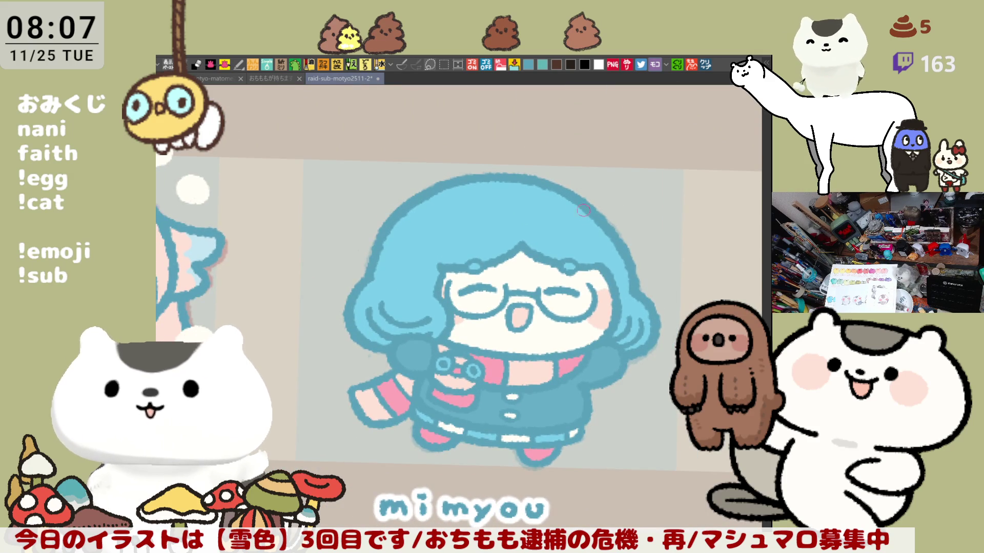
mouse_move(575, 221)
left_mouse_down()
mouse_move(559, 202)
mouse_move(582, 218)
mouse_move(564, 207)
mouse_move(578, 200)
left_mouse_up()
scroll(579, 200, "up", 2)
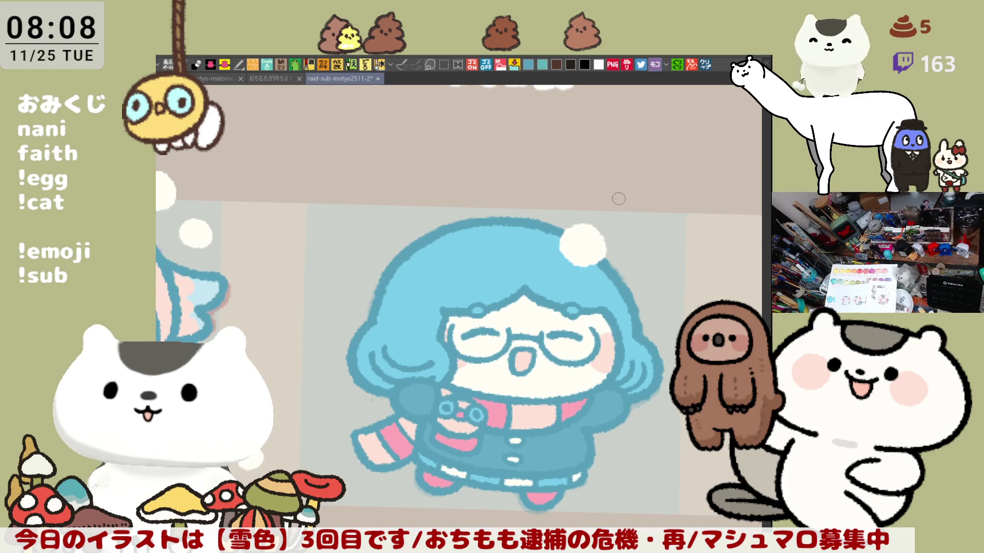
mouse_move(644, 268)
left_mouse_down()
mouse_move(658, 271)
mouse_move(650, 284)
left_mouse_up()
scroll(661, 307, "down", 2)
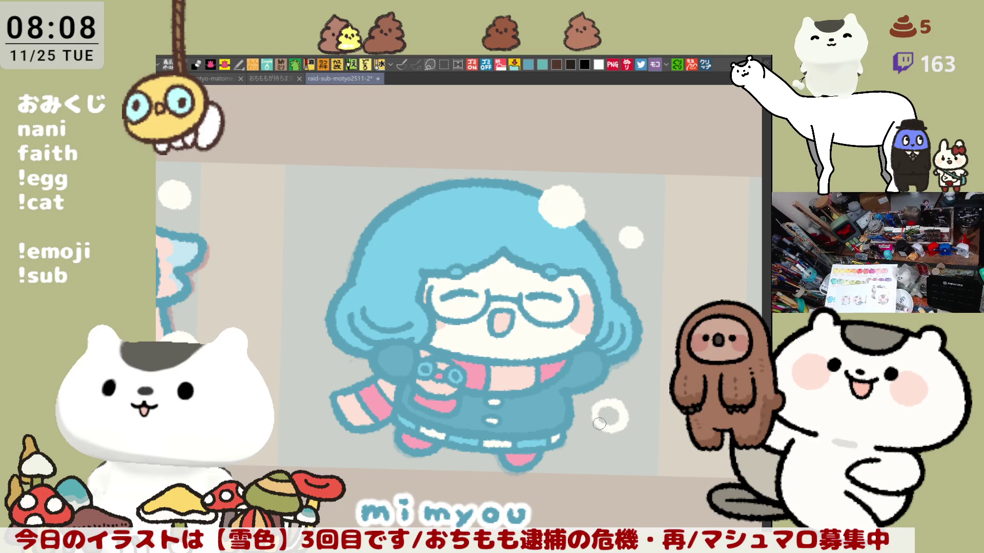
mouse_move(598, 418)
left_mouse_down()
mouse_move(620, 409)
mouse_move(604, 421)
mouse_move(612, 415)
left_mouse_up()
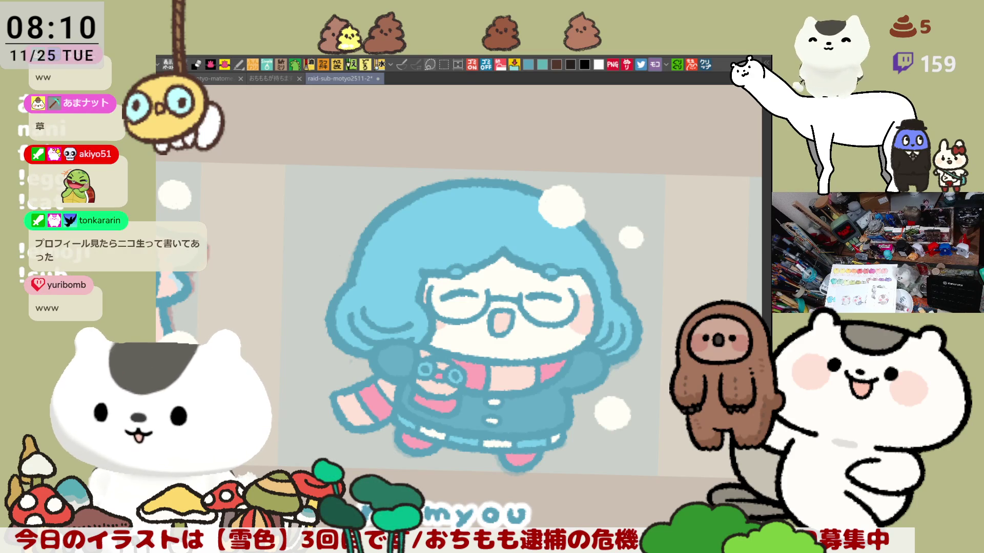
scroll(618, 379, "down", 3)
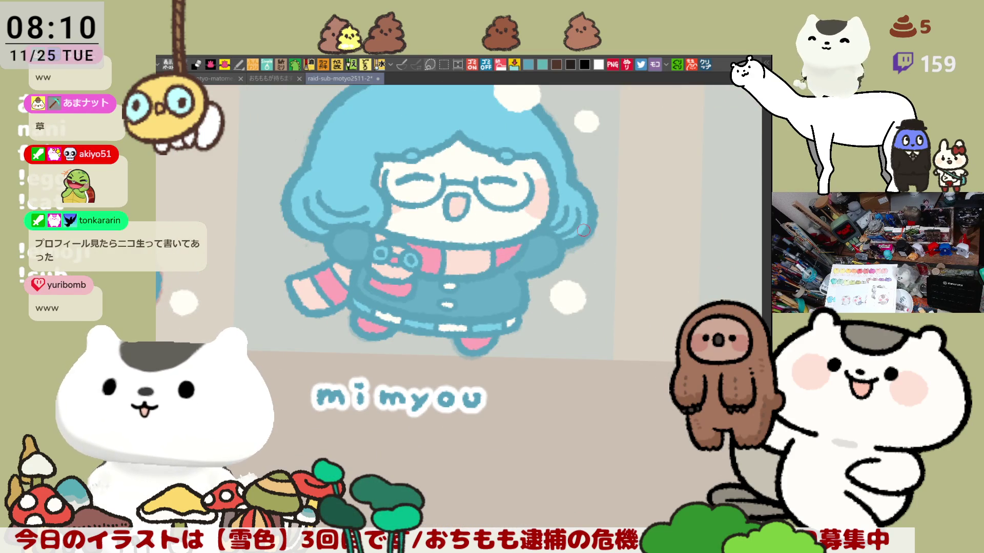
left_click_drag(504, 313, 583, 229)
scroll(583, 229, "down", 2)
scroll(583, 229, "up", 4)
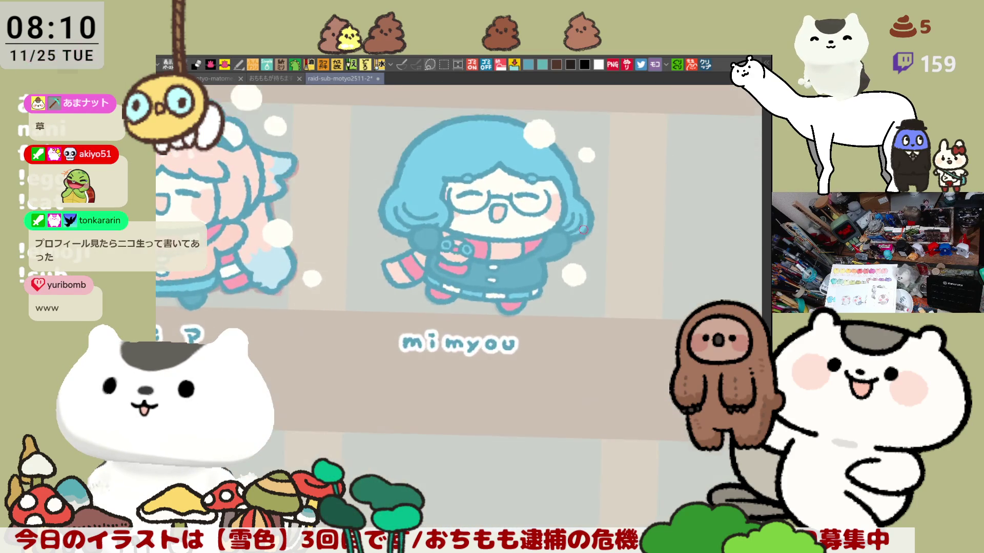
scroll(583, 229, "up", 2)
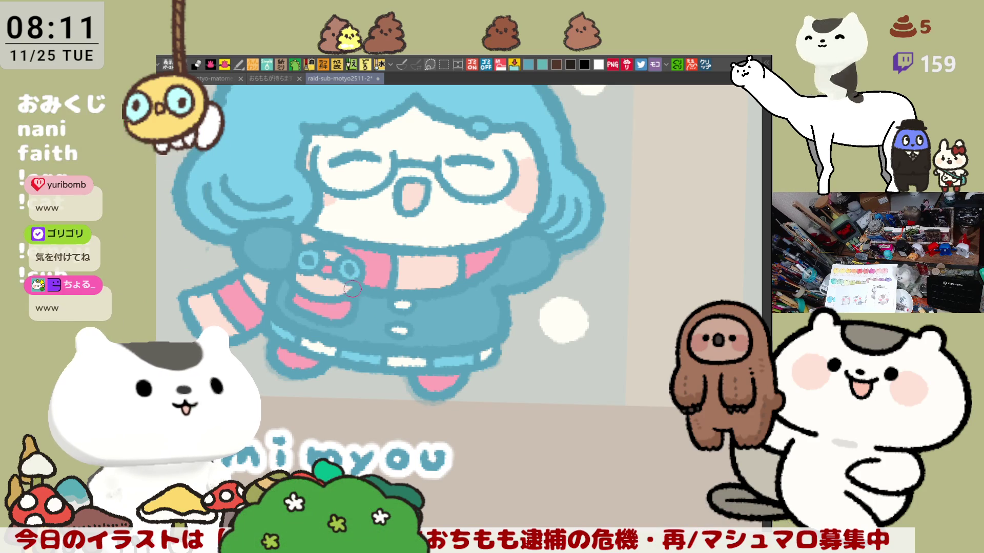
left_click_drag(353, 287, 304, 285)
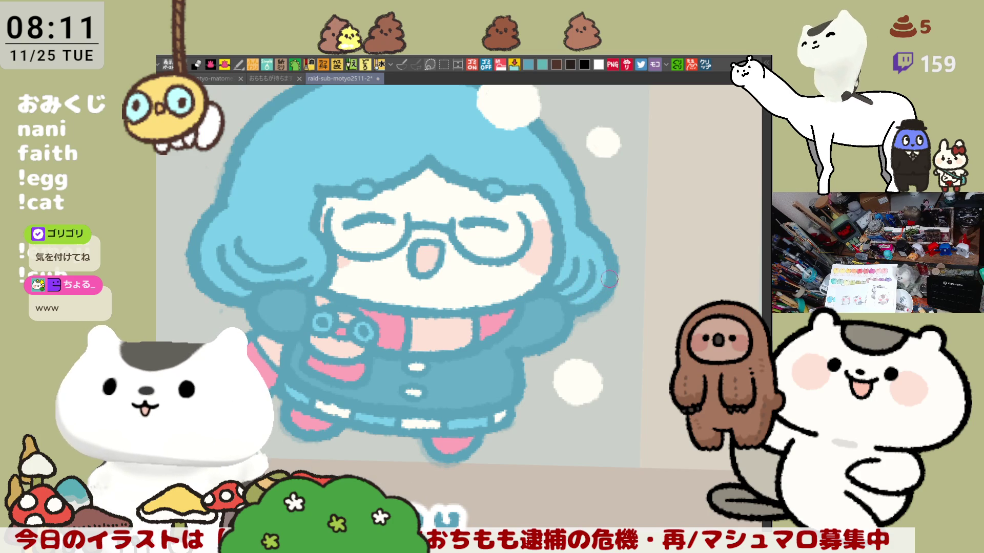
Paint white snow rings left of the hair and fill them in as solid dots.
left_click_drag(609, 278, 645, 317)
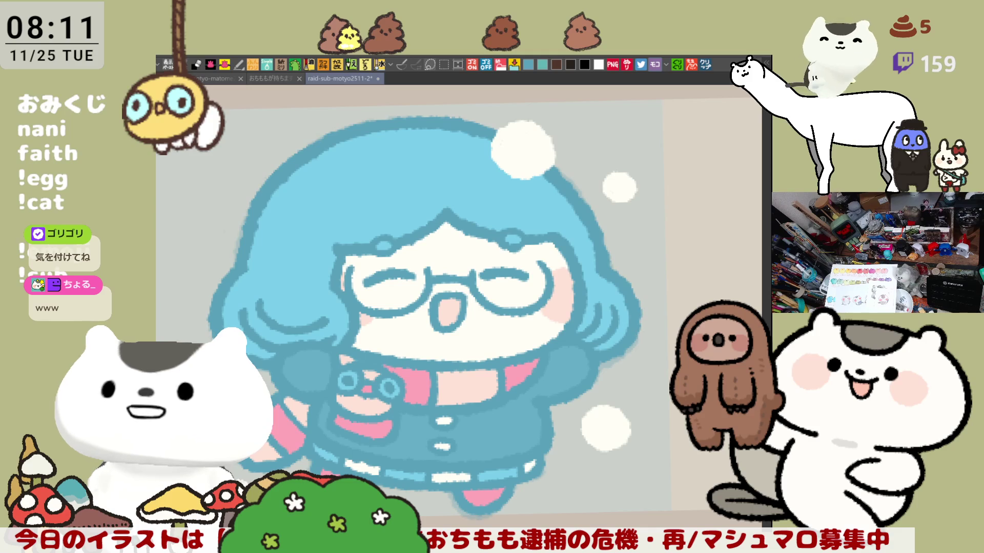
left_click_drag(536, 154, 570, 190)
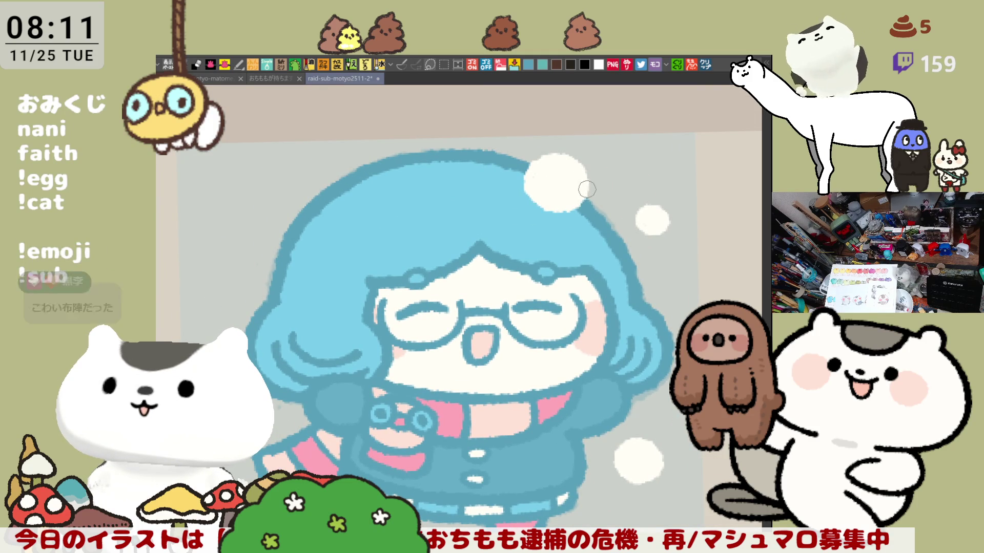
left_click_drag(565, 255, 605, 265)
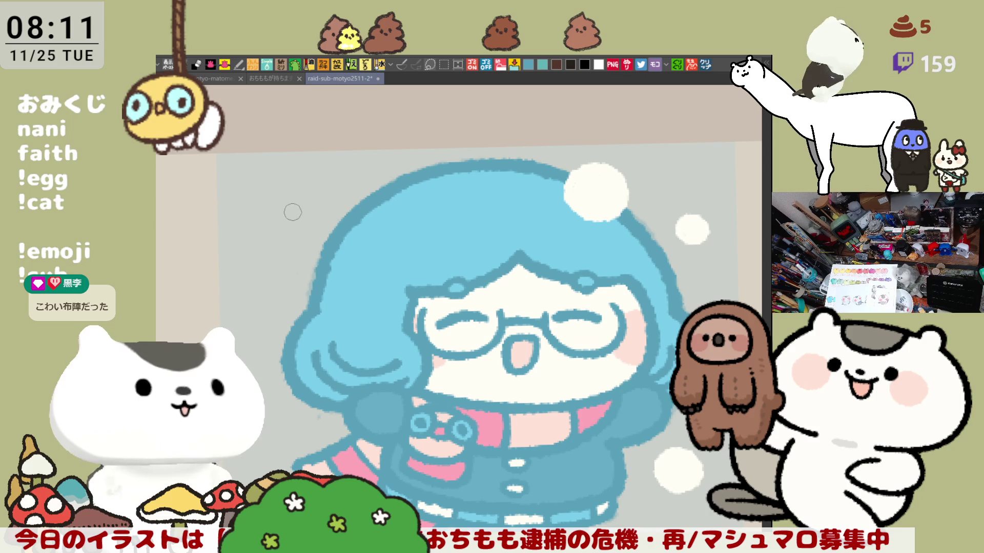
mouse_move(293, 212)
left_mouse_down()
mouse_move(320, 203)
mouse_move(277, 208)
mouse_move(302, 202)
left_mouse_up()
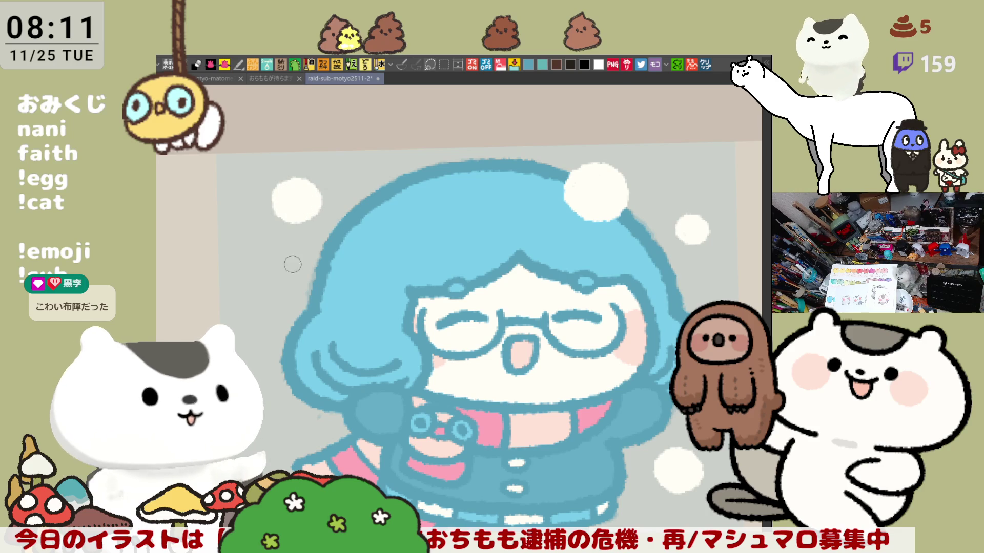
mouse_move(242, 286)
left_mouse_down()
mouse_move(256, 307)
mouse_move(287, 300)
mouse_move(253, 308)
mouse_move(270, 295)
left_mouse_up()
key("ctrl+z")
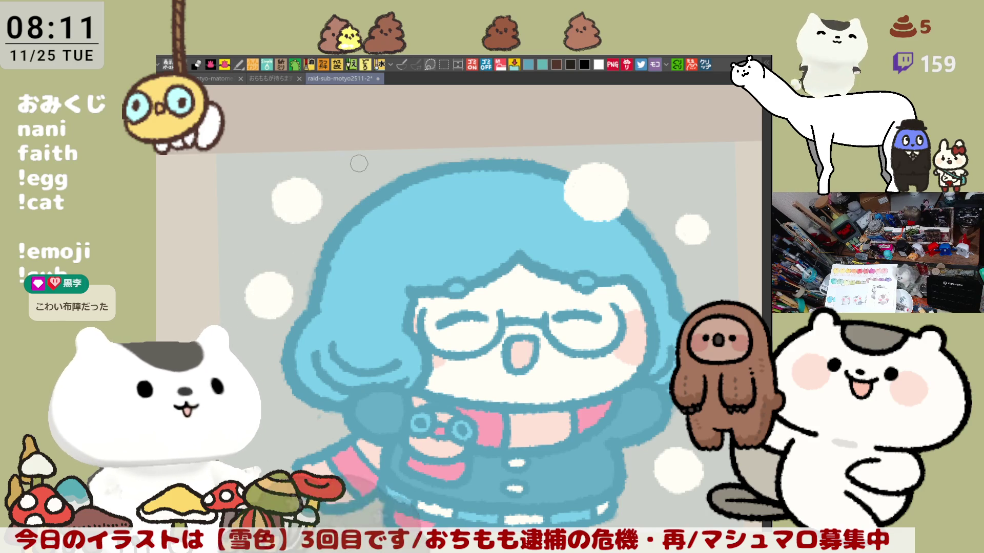
mouse_move(359, 163)
left_mouse_down()
mouse_move(352, 174)
mouse_move(348, 160)
mouse_move(358, 164)
mouse_move(353, 173)
left_mouse_up()
Add solid snow dots on the background above her and to the right of her hair.
scroll(346, 246, "down", 2)
scroll(474, 294, "up", 2)
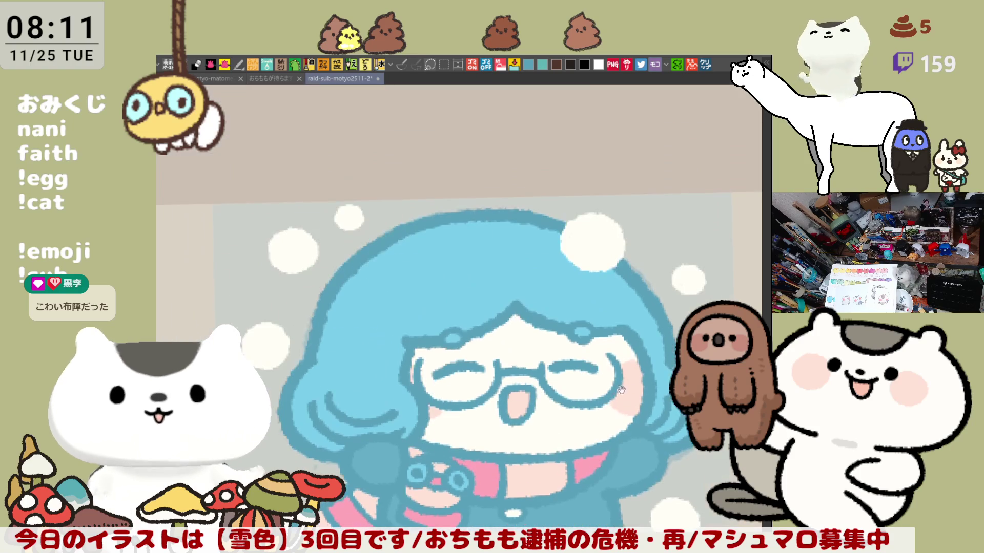
scroll(555, 297, "up", 2)
mouse_move(515, 210)
left_mouse_down()
mouse_move(547, 198)
mouse_move(499, 215)
mouse_move(534, 187)
left_mouse_up()
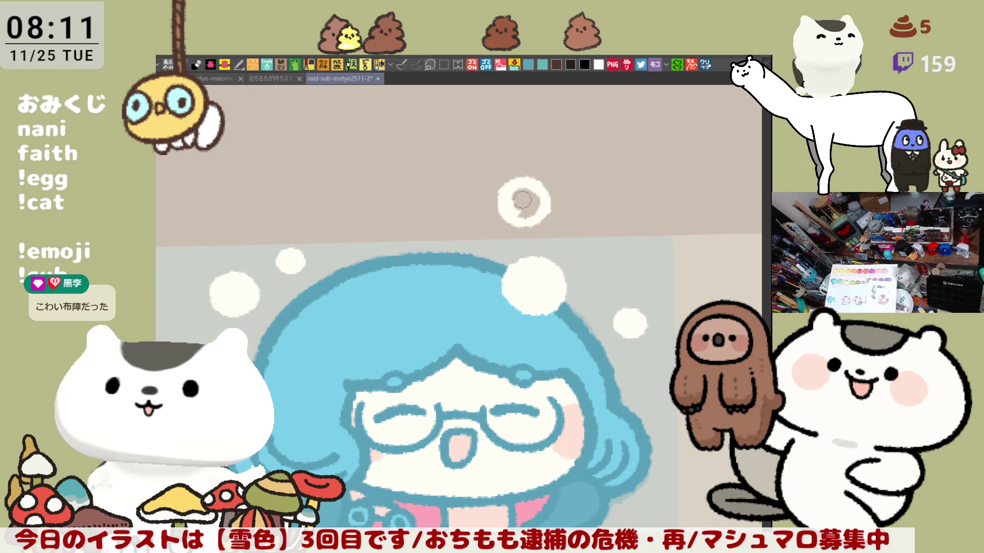
left_click_drag(517, 203, 533, 201)
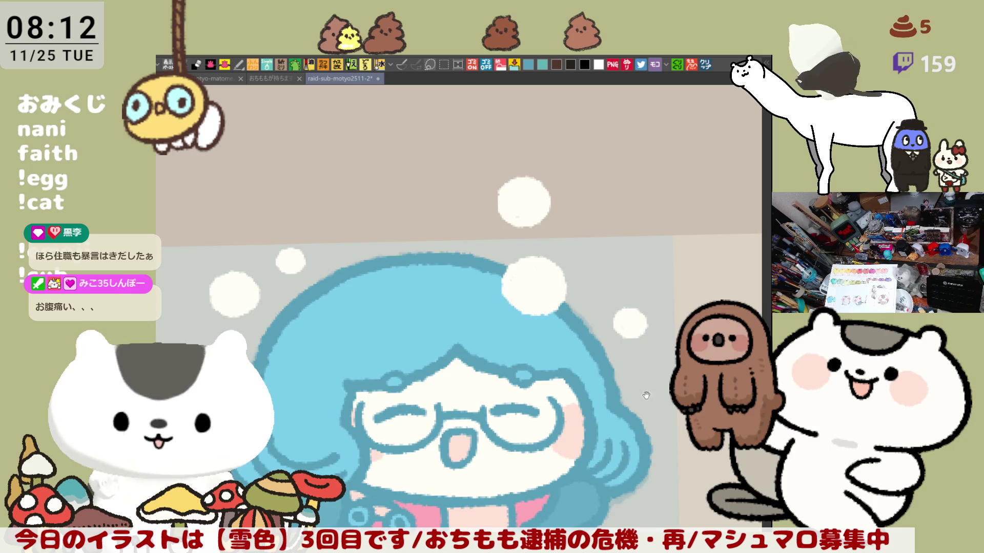
left_click_drag(646, 395, 592, 259)
left_click_drag(615, 433, 614, 378)
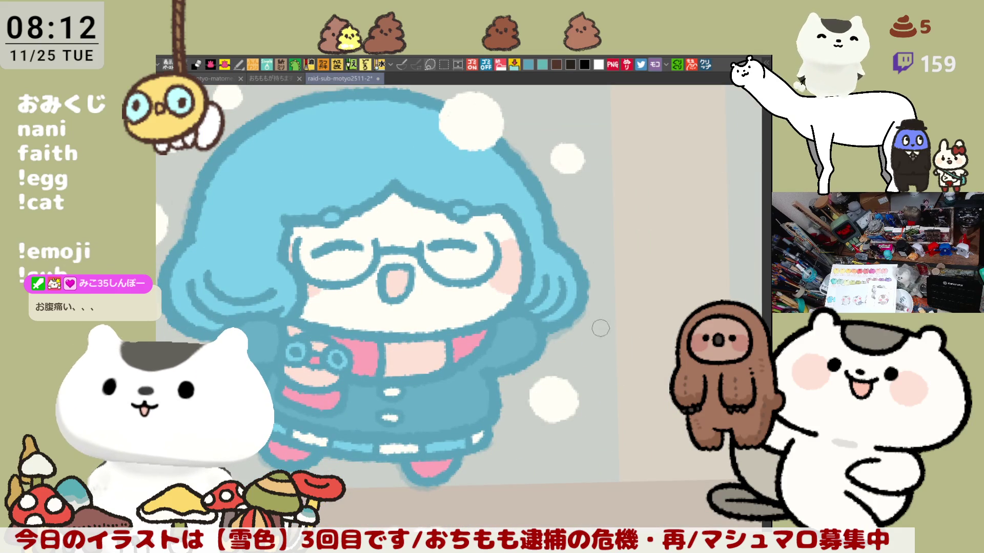
mouse_move(615, 328)
left_mouse_down()
mouse_move(602, 338)
mouse_move(616, 322)
mouse_move(606, 331)
left_mouse_up()
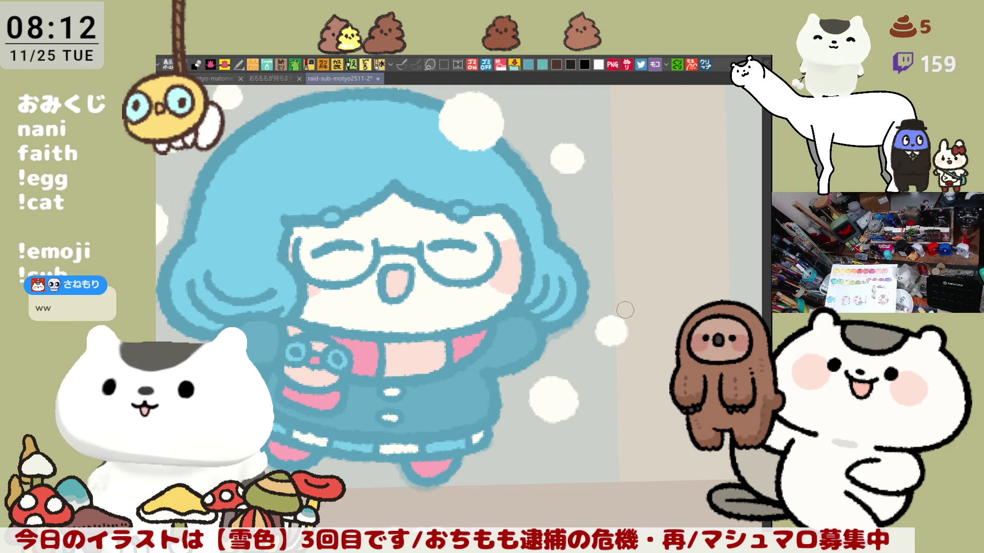
left_click_drag(625, 310, 598, 381)
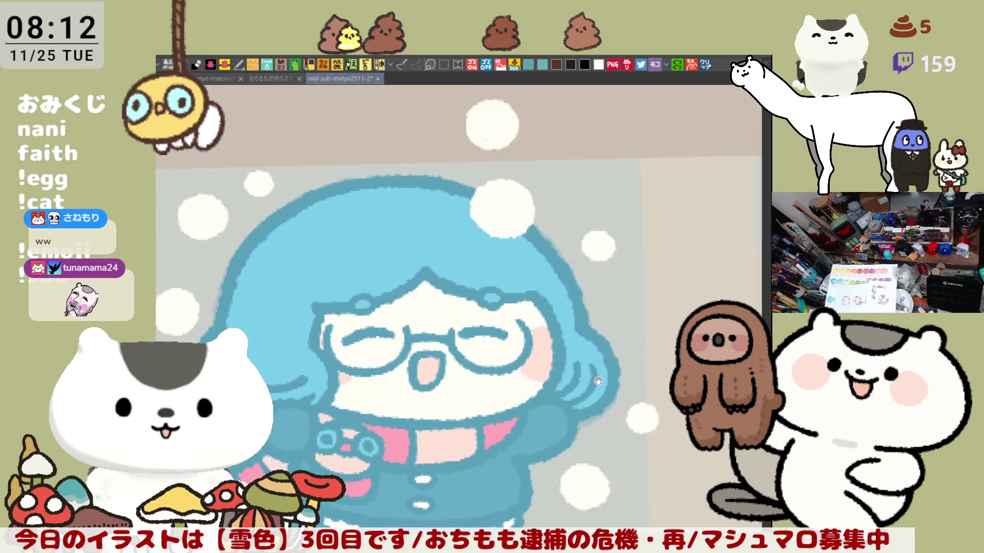
Zoom out and centre the mimyou cell among the other chibi characters in the grid.
scroll(545, 306, "down", 5)
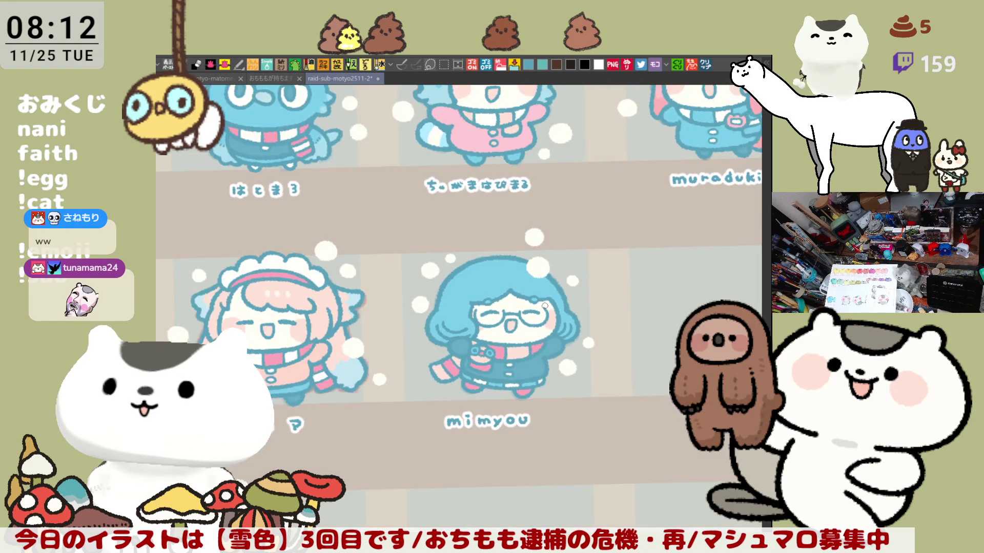
scroll(544, 306, "down", 3)
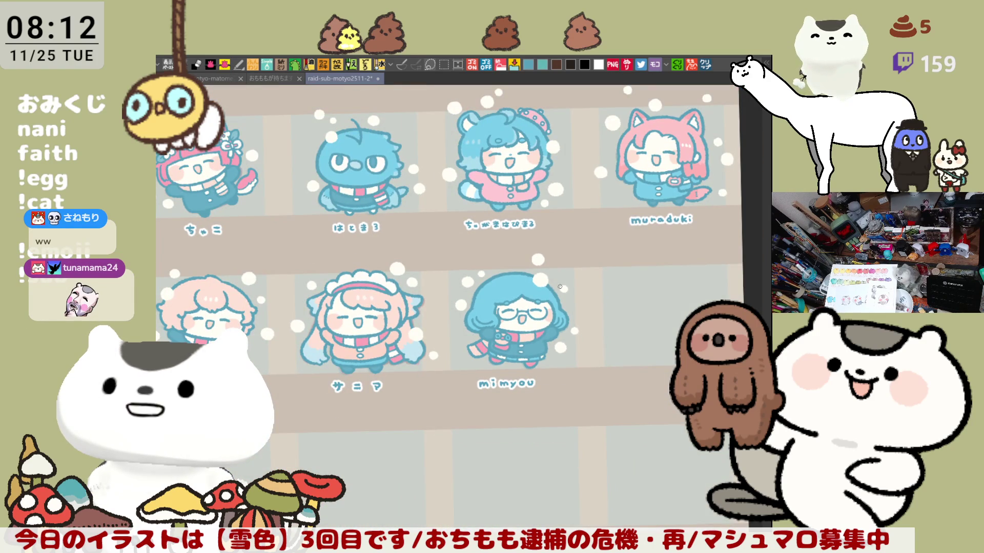
left_click_drag(622, 360, 511, 333)
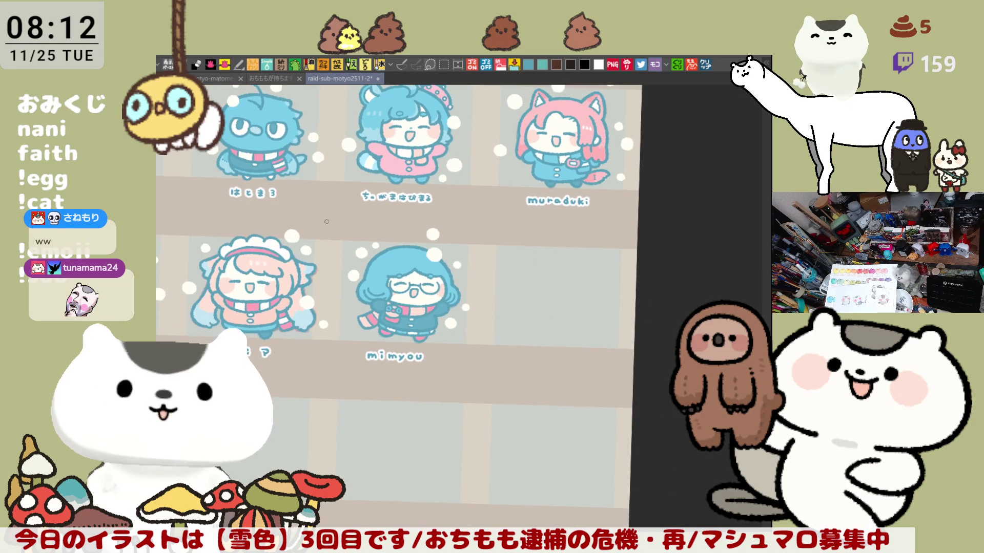